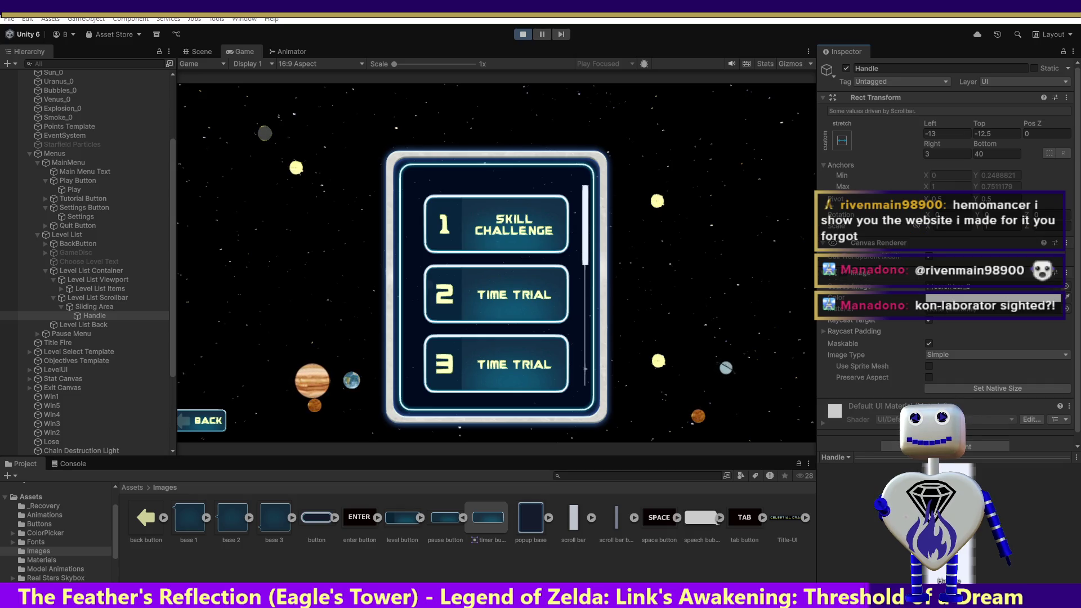
- Switch from the Unity editor to the Hemomancer Steam store page in Chrome
{"action": "key", "text": "alt+Tab"}
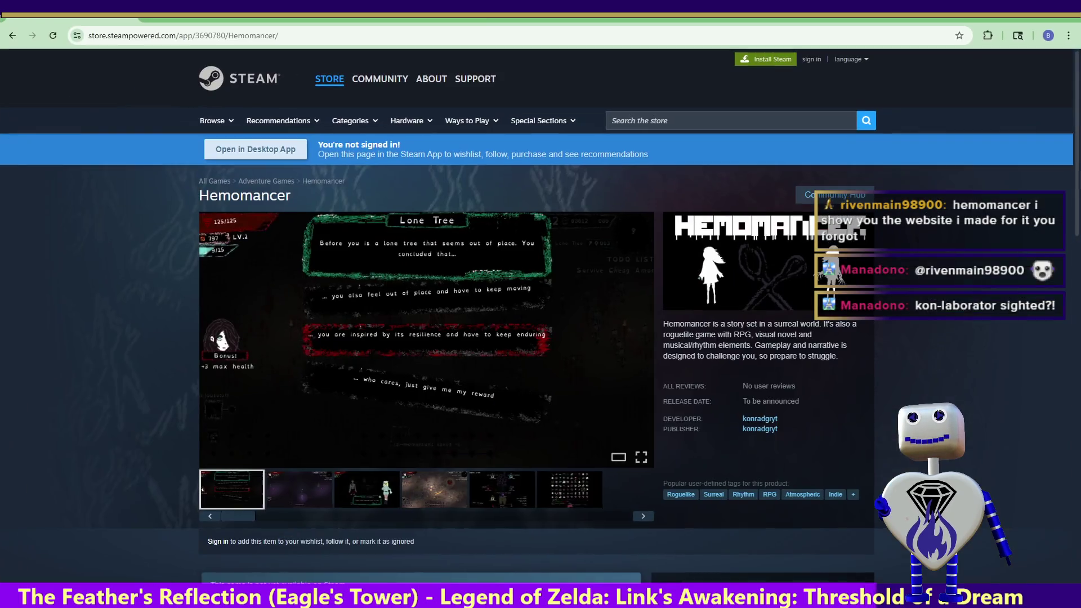
- View the Hemomancer screenshots full screen, step through seven of them, and close the viewer
{"action": "left_click", "coordinate": [640, 456]}
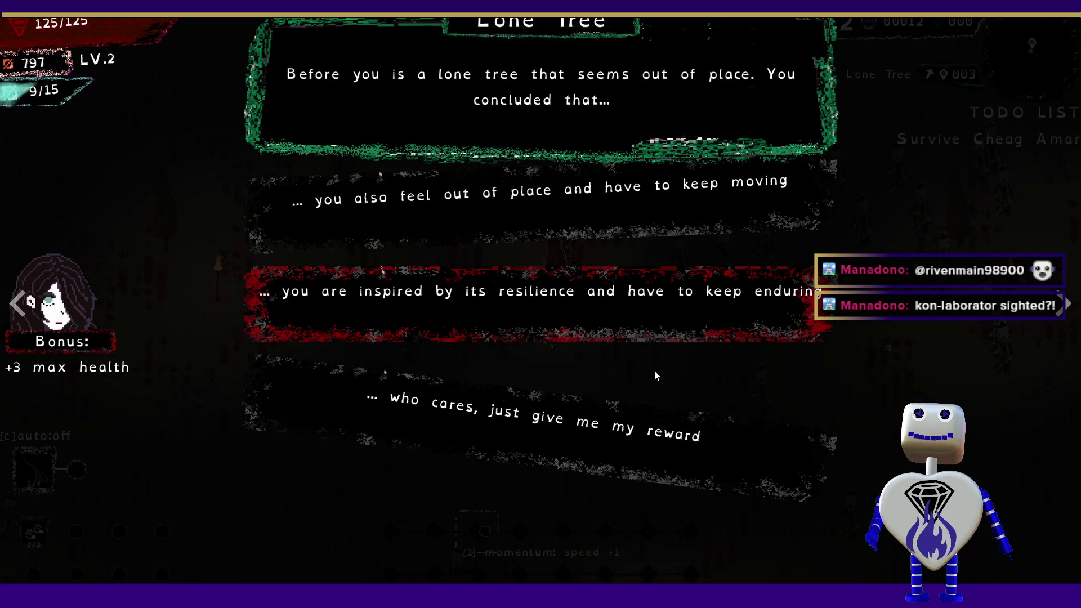
{"action": "left_click", "coordinate": [1066, 307]}
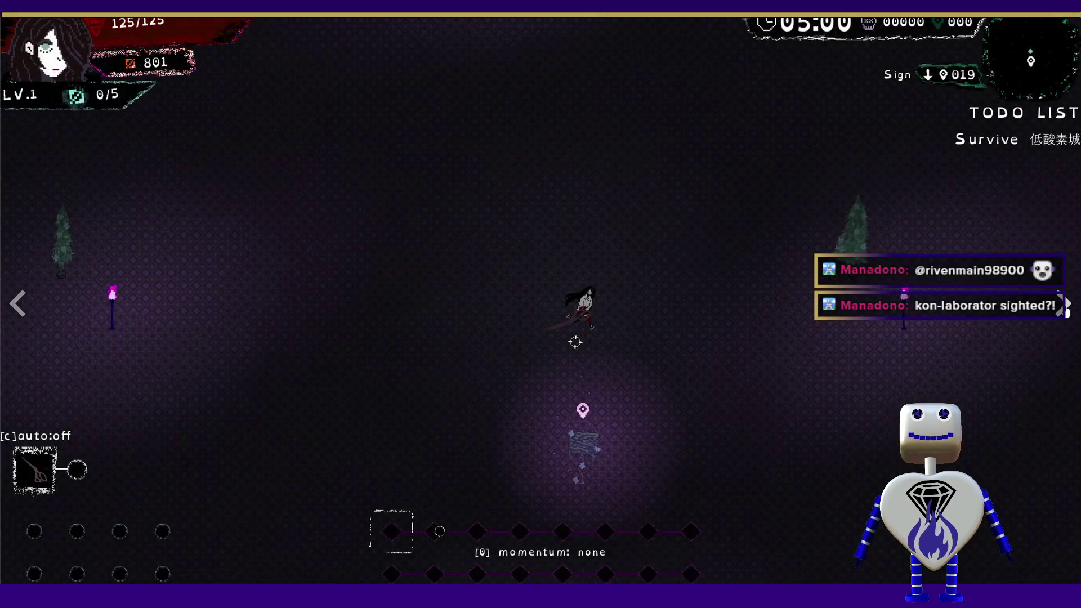
{"action": "left_click", "coordinate": [1066, 309]}
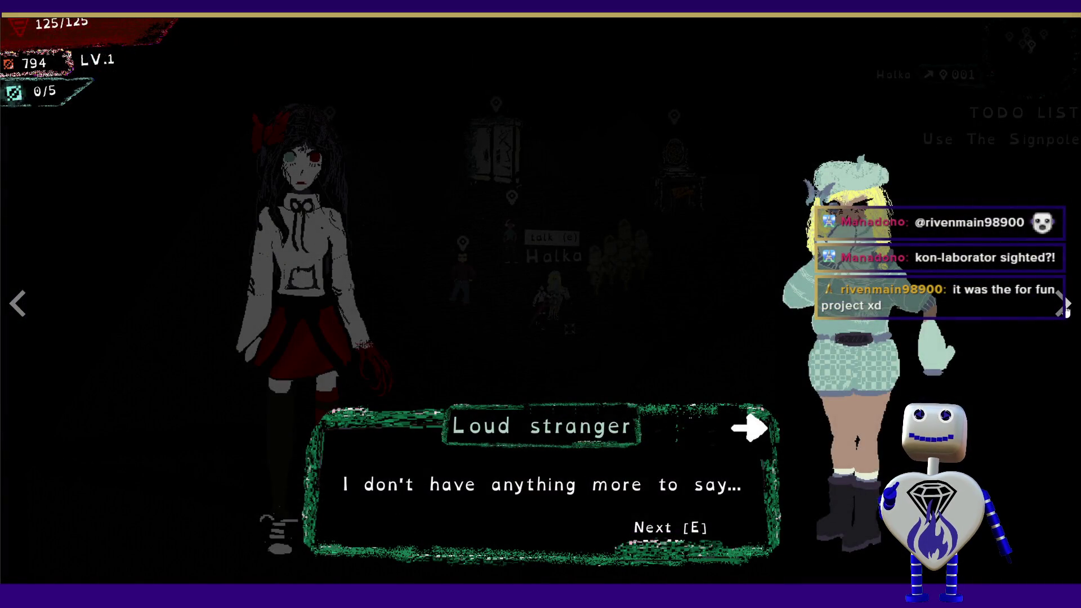
{"action": "left_click", "coordinate": [1066, 308]}
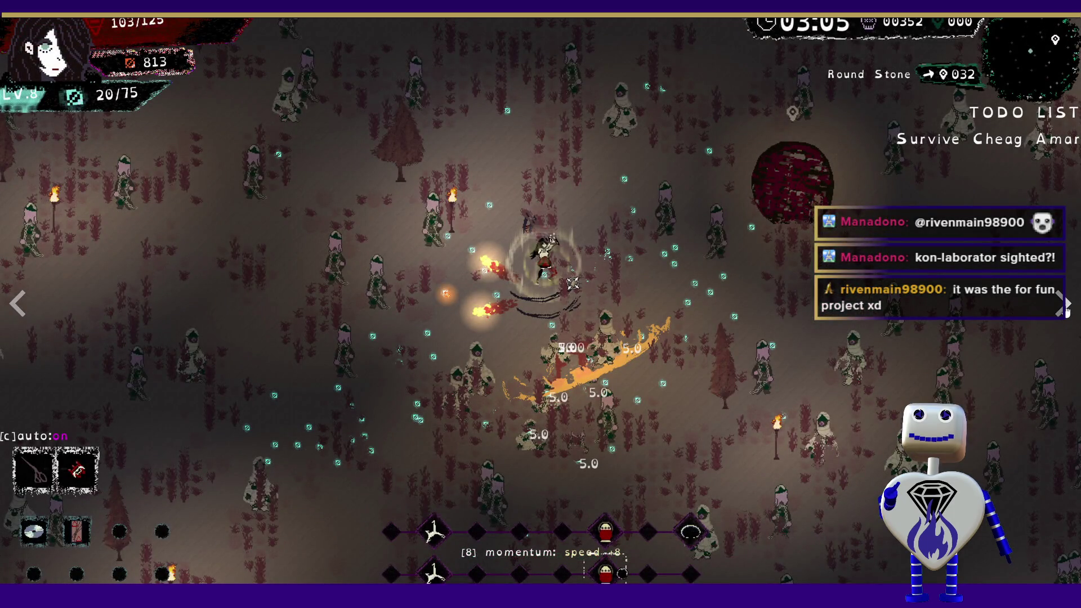
{"action": "left_click", "coordinate": [1066, 307]}
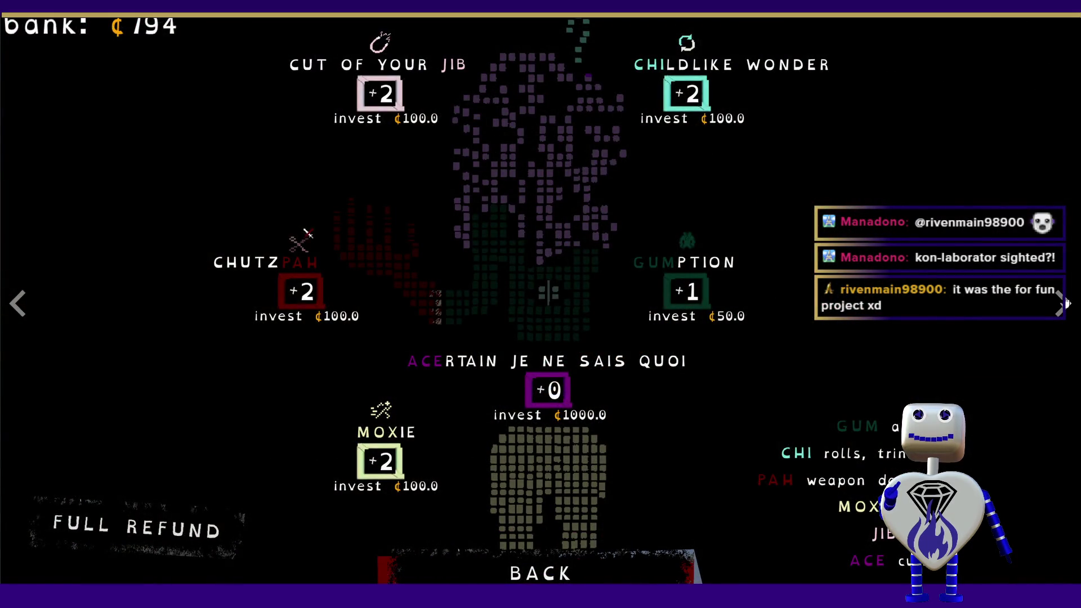
{"action": "left_click", "coordinate": [1066, 303]}
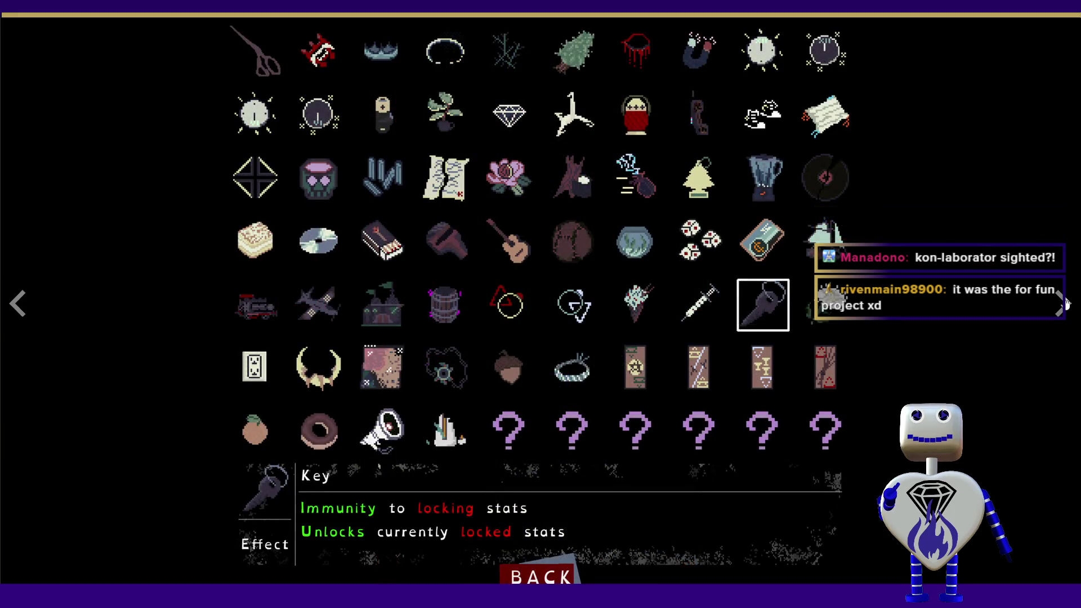
{"action": "left_click", "coordinate": [1066, 303]}
{"action": "left_click", "coordinate": [1065, 302]}
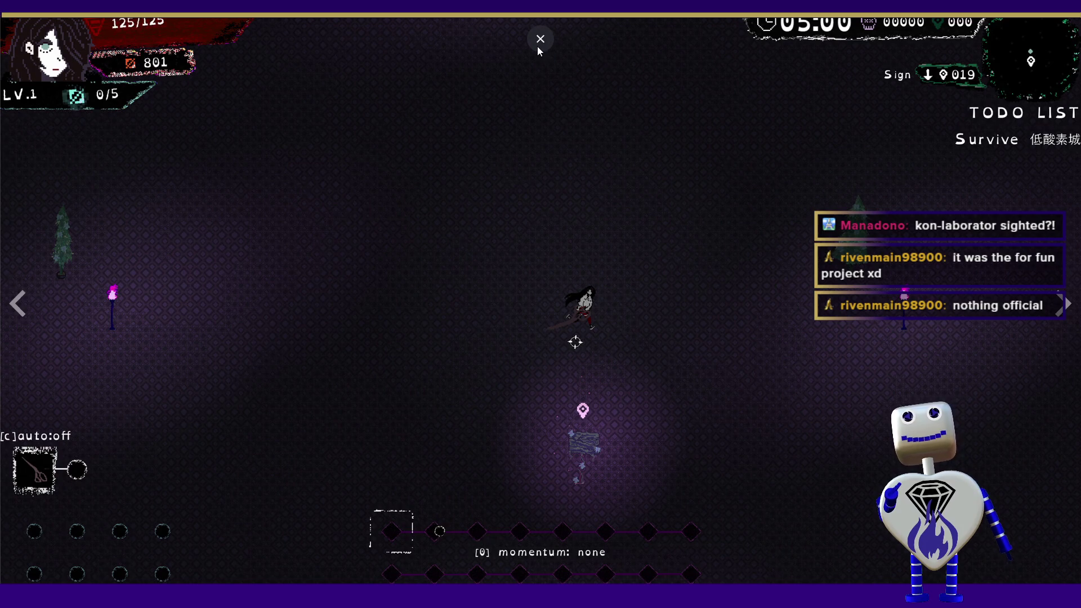
{"action": "left_click", "coordinate": [539, 40]}
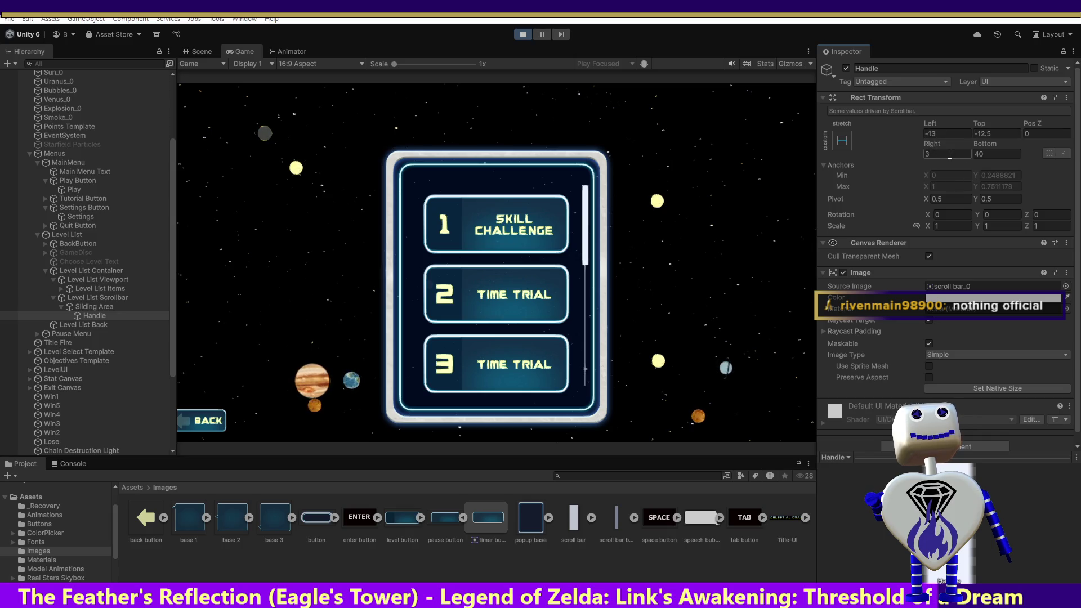
- Set the Handle's Rect Transform Right offset to 5 and try several Bottom values
{"action": "left_click", "coordinate": [950, 154]}
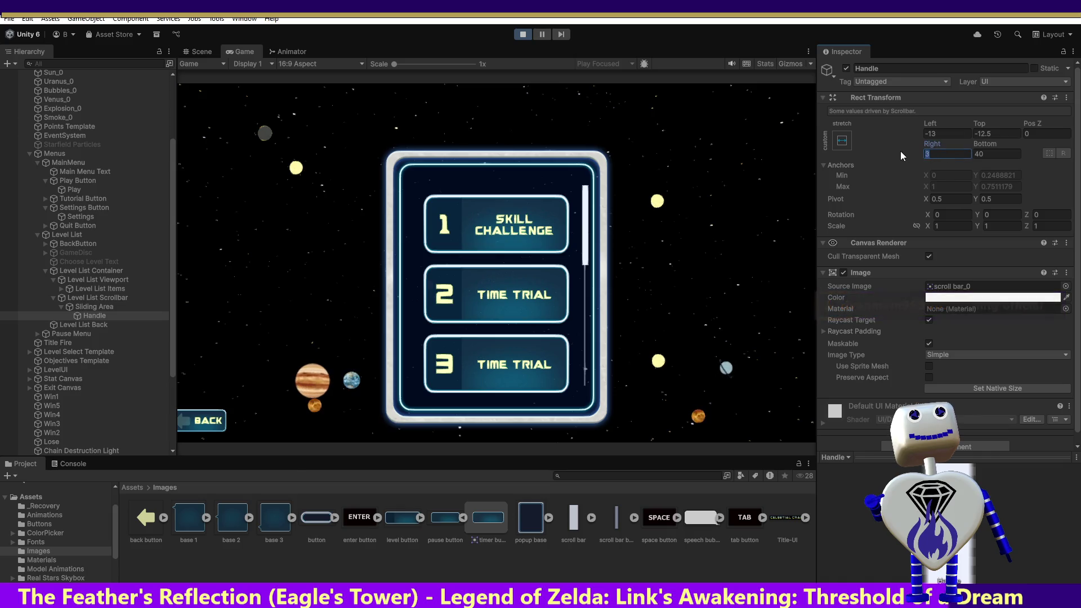
{"action": "type", "text": "5"}
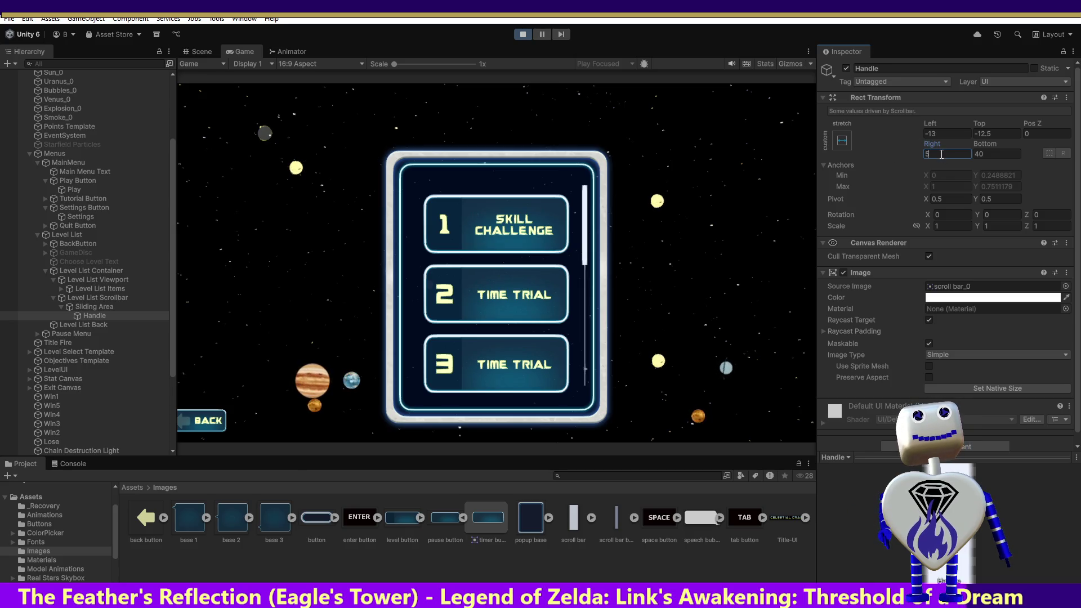
{"action": "left_click", "coordinate": [997, 154]}
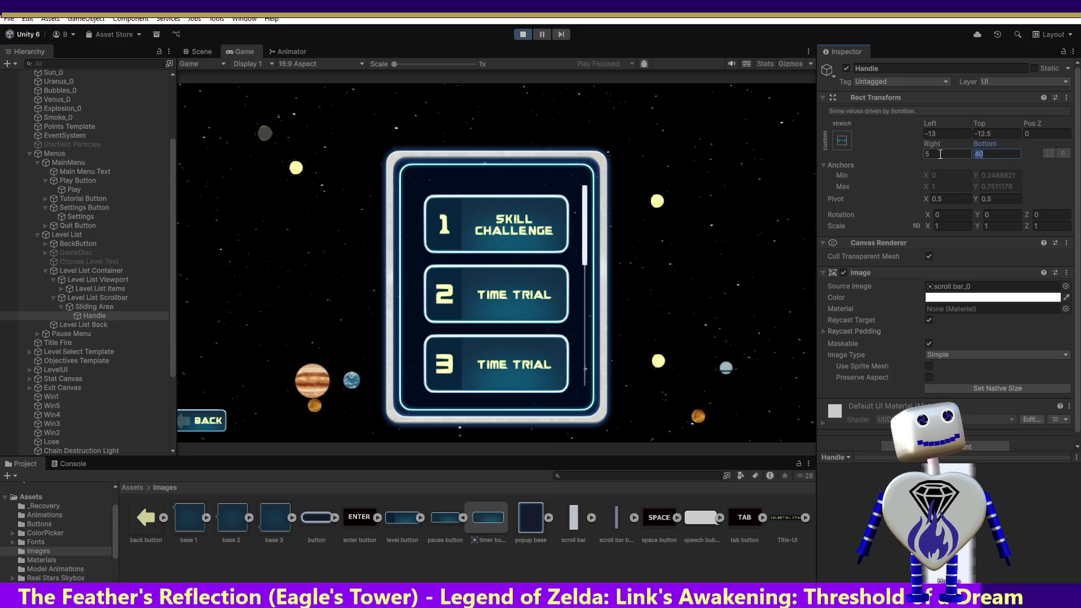
{"action": "type", "text": "5"}
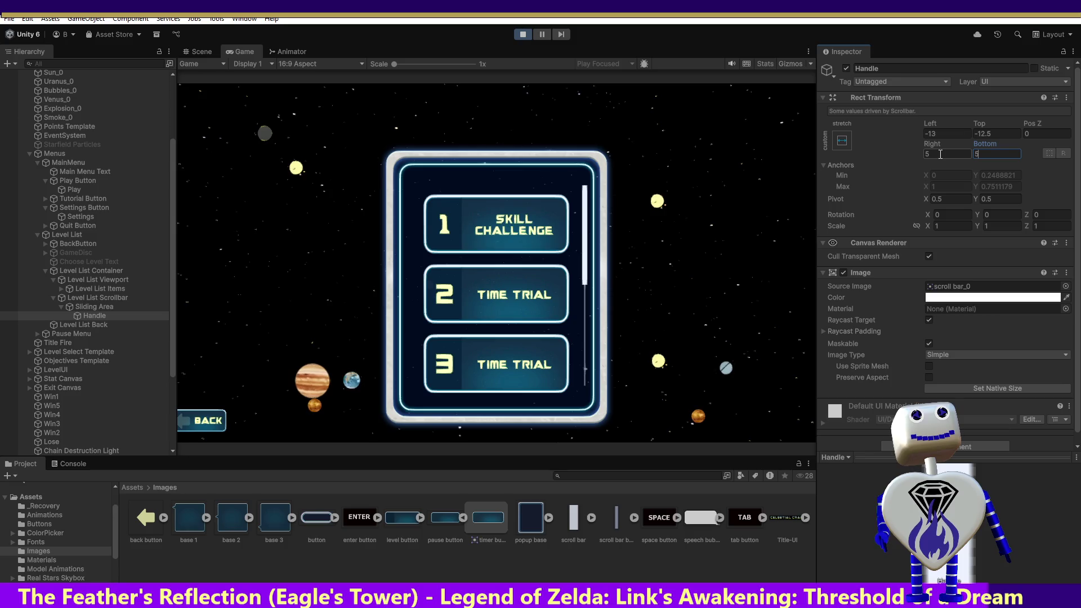
{"action": "type", "text": "0"}
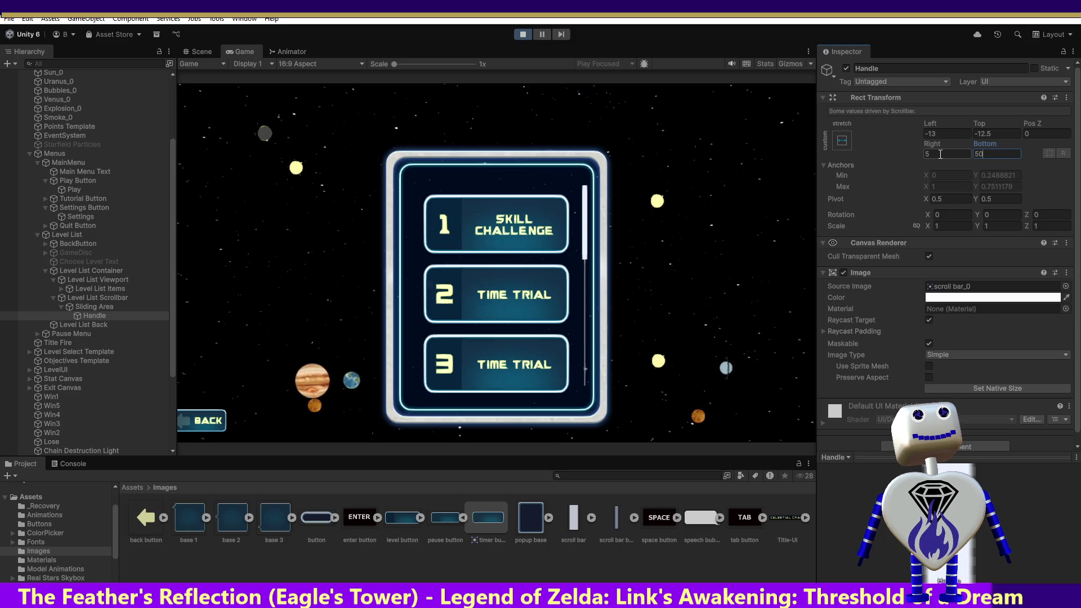
{"action": "key", "text": "BackSpace"}
{"action": "key", "text": "BackSpace"}
{"action": "type", "text": "10"}
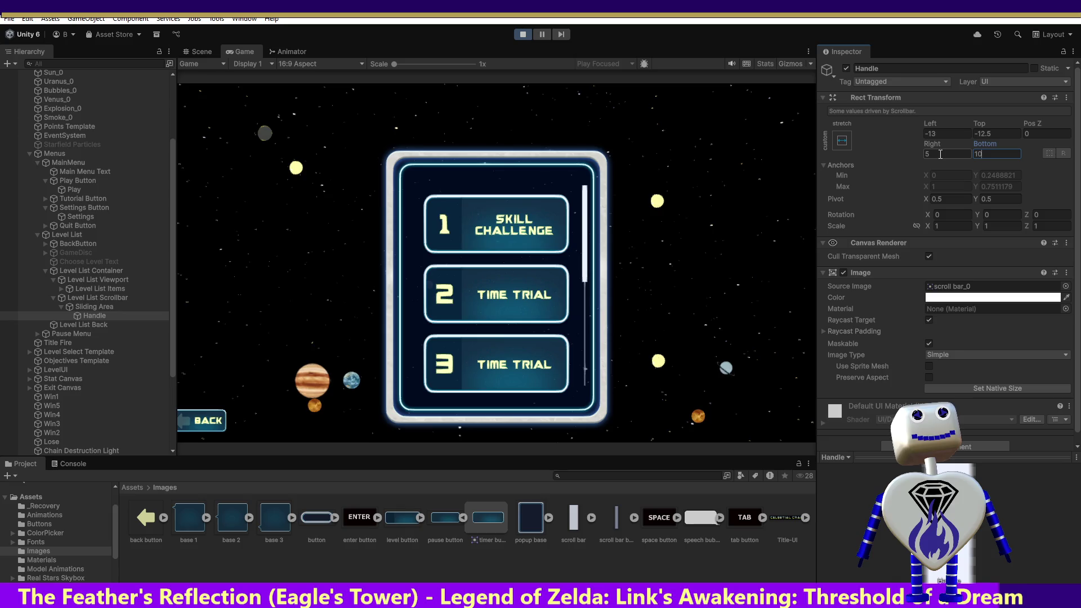
{"action": "type", "text": "0"}
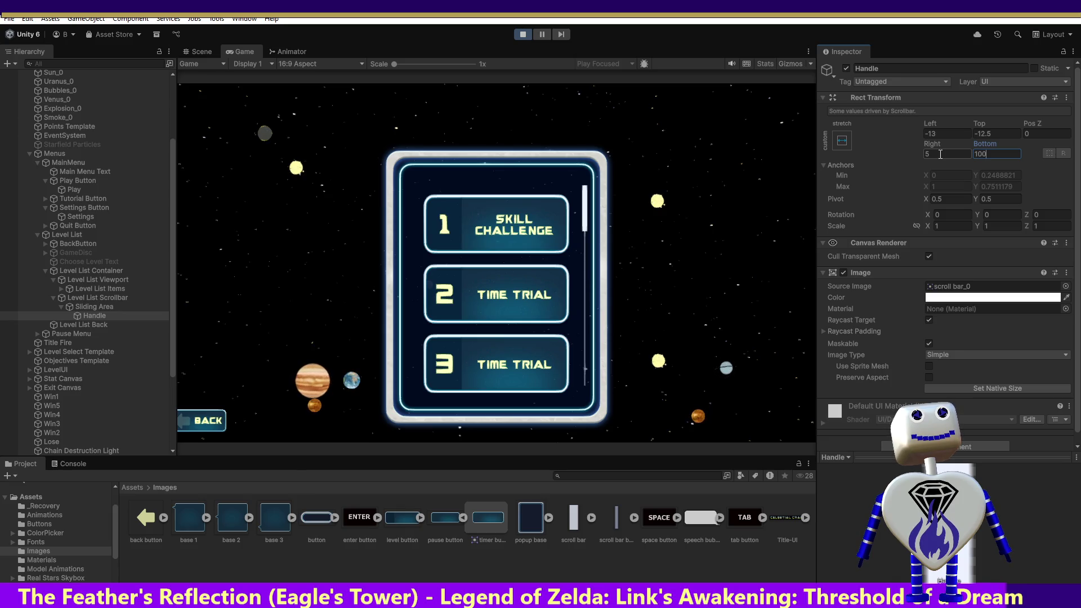
{"action": "key", "text": "BackSpace"}
{"action": "key", "text": "BackSpace"}
{"action": "type", "text": "50"}
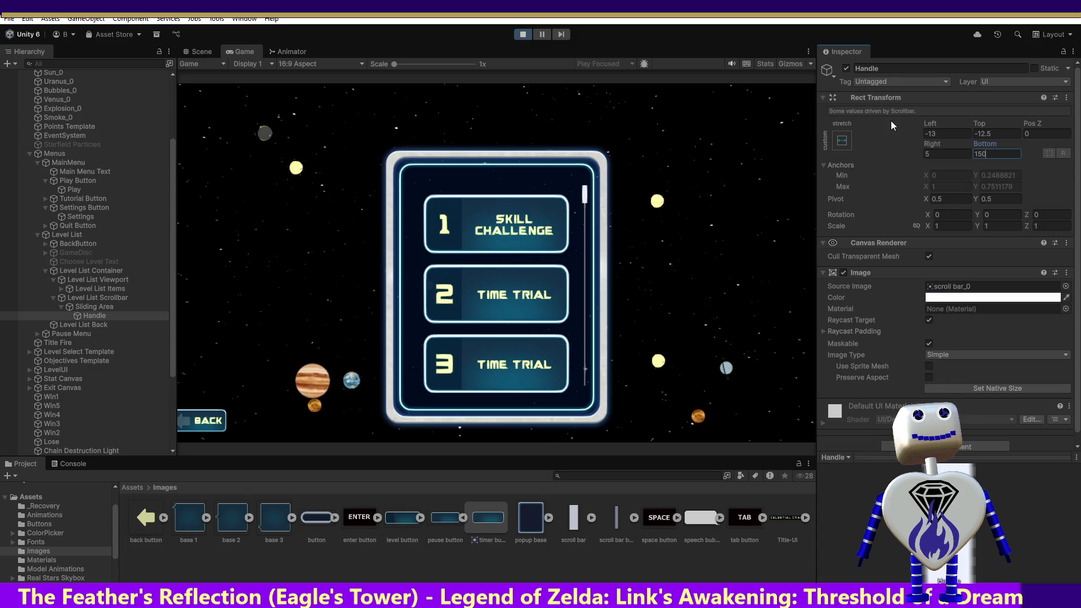
{"action": "mouse_move", "coordinate": [583, 196]}
{"action": "left_mouse_down"}
{"action": "mouse_move", "coordinate": [593, 286]}
{"action": "mouse_move", "coordinate": [660, 282]}
{"action": "left_mouse_up"}
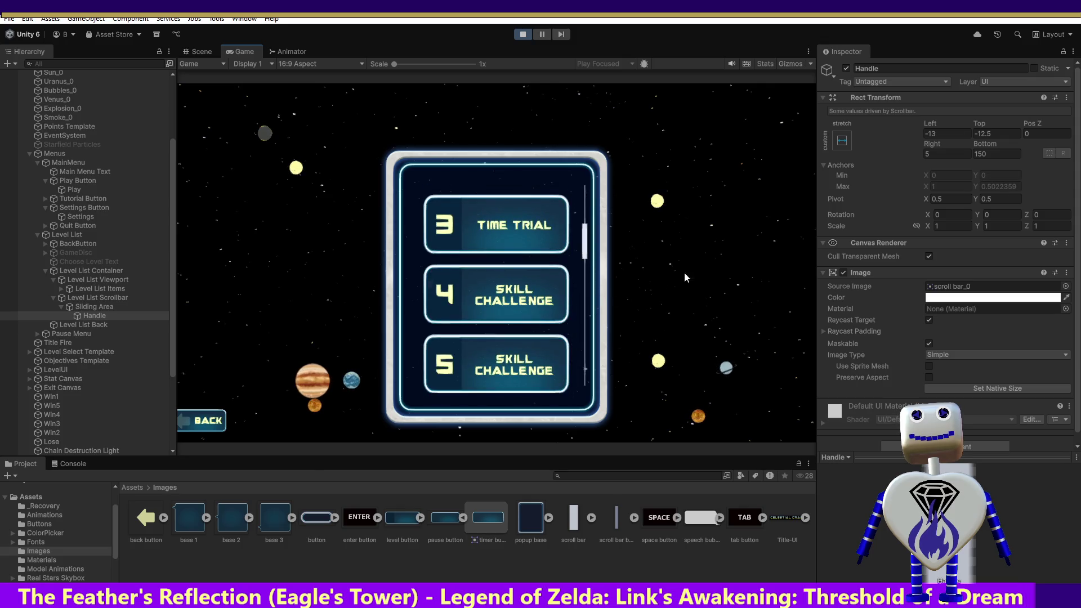
- Set the Handle's Bottom offset to 175 and bring up the demo 2.png mockup
{"action": "left_click", "coordinate": [983, 159]}
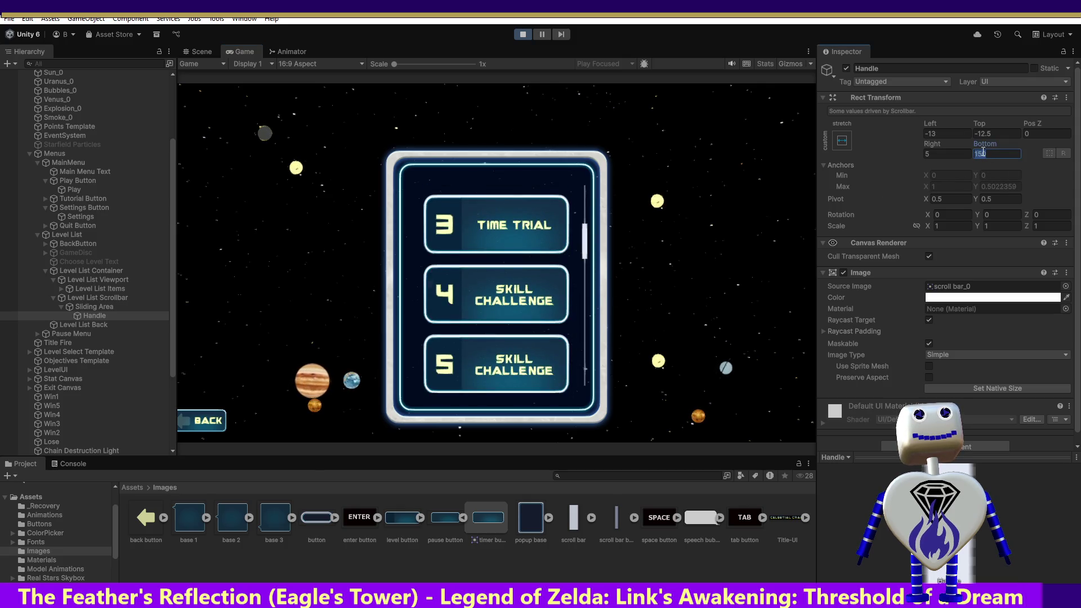
{"action": "left_click_drag", "start_coordinate": [988, 154], "coordinate": [971, 150]}
{"action": "type", "text": "200"}
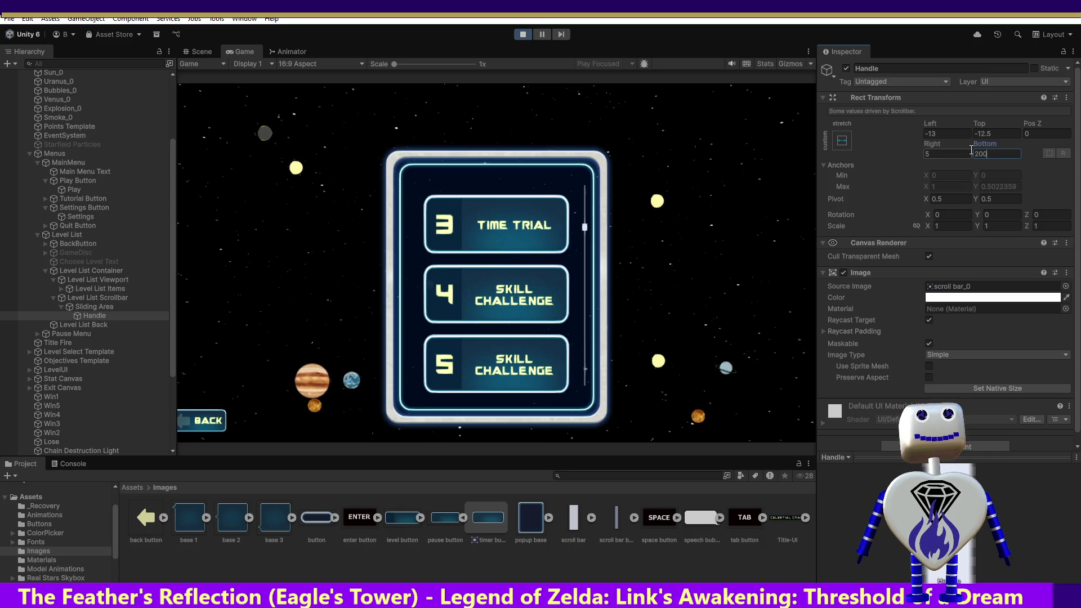
{"action": "key", "text": "BackSpace"}
{"action": "key", "text": "BackSpace"}
{"action": "key", "text": "BackSpace"}
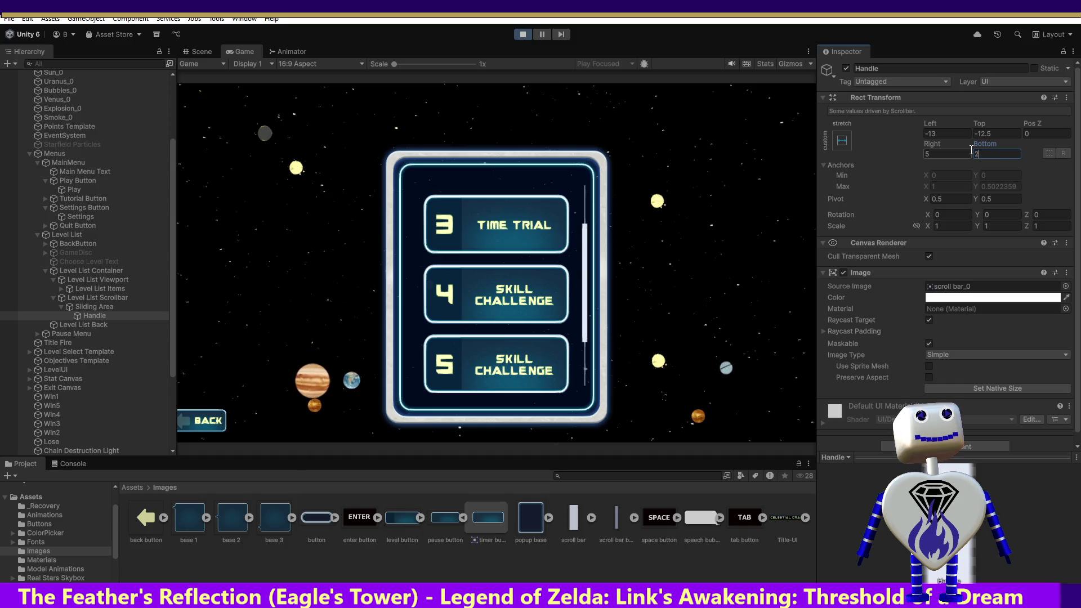
{"action": "type", "text": "75"}
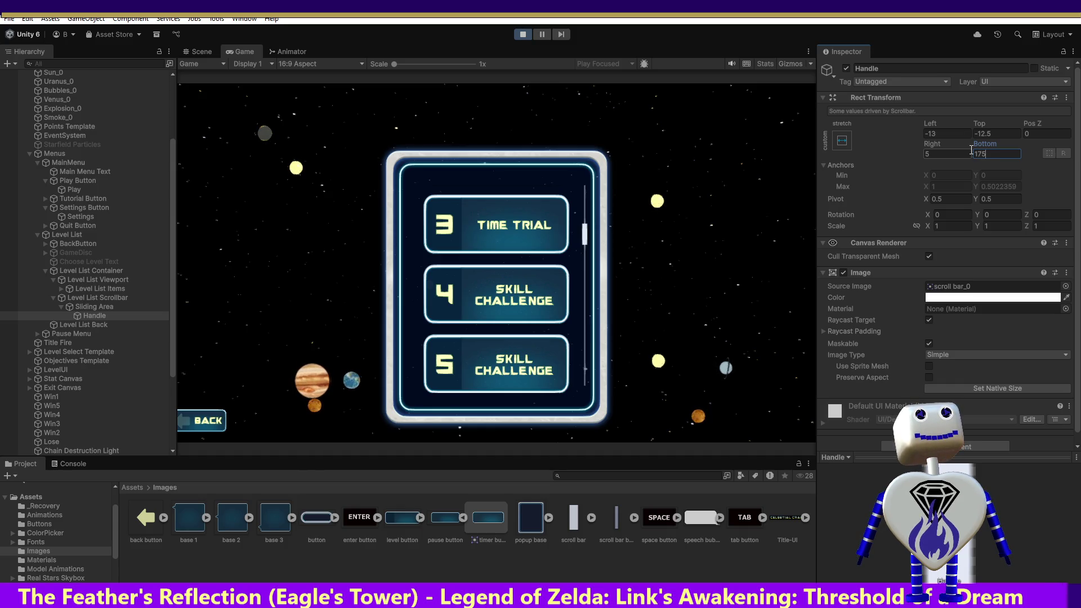
{"action": "key", "text": "Return"}
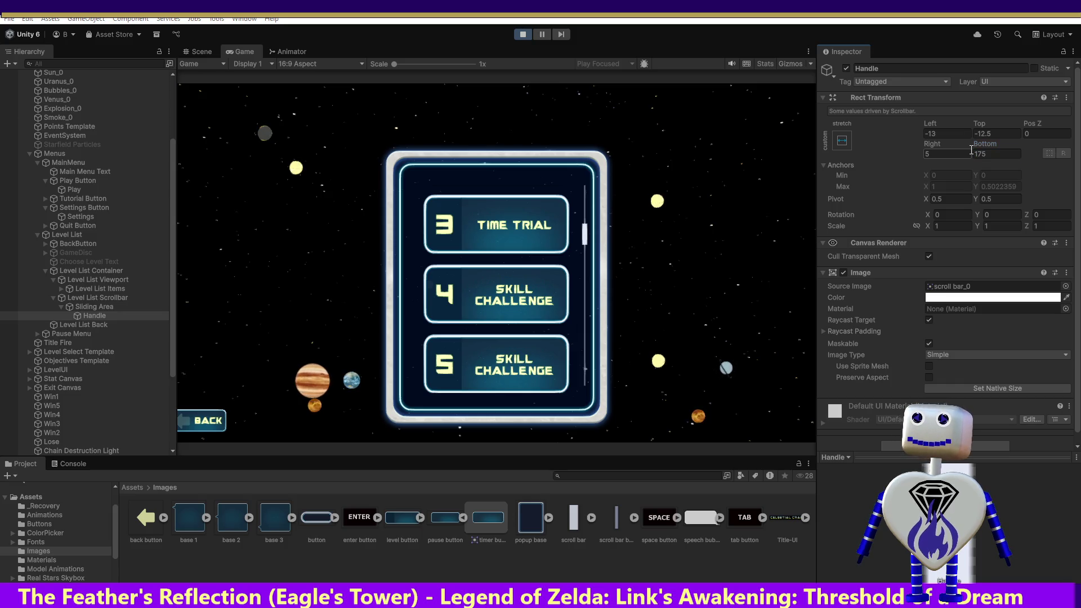
{"action": "key", "text": "alt+Tab"}
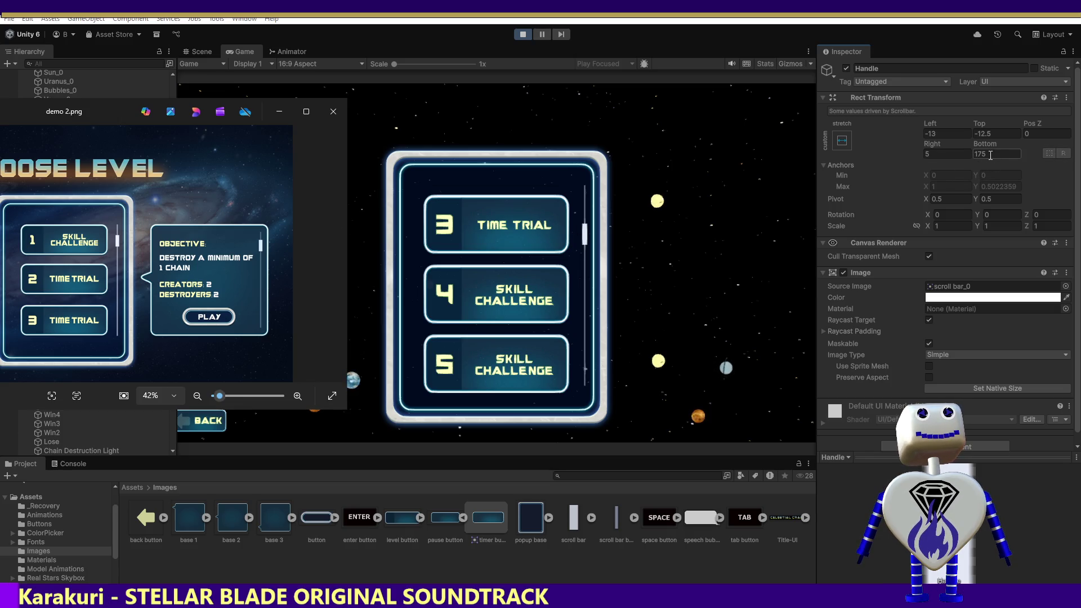
- Change the Handle's Bottom offset to 185 and compare it with demo 2.png
{"action": "left_click", "coordinate": [991, 155]}
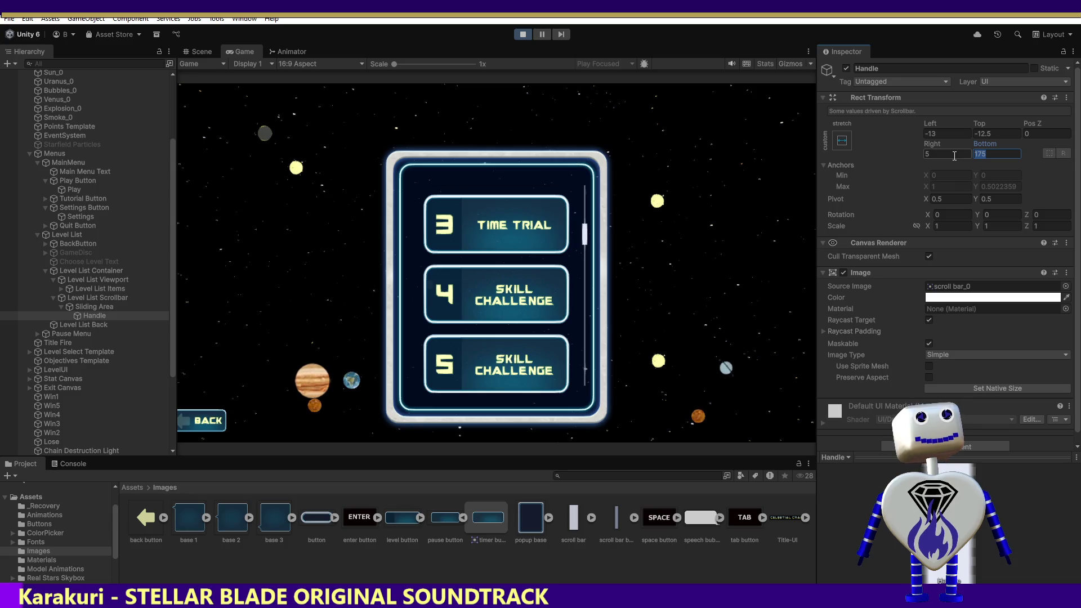
{"action": "type", "text": "185"}
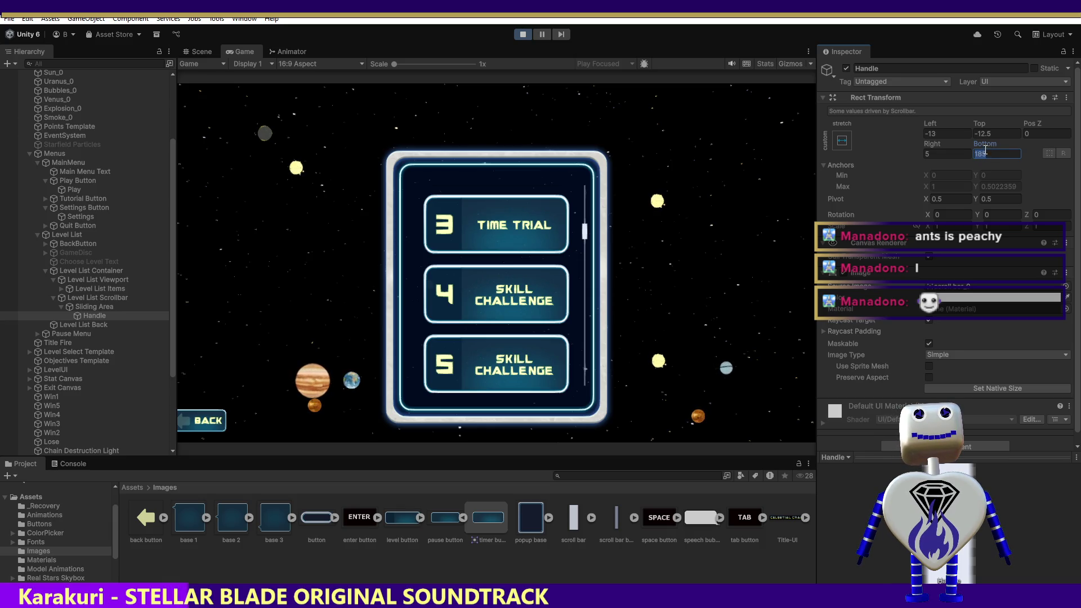
{"action": "key", "text": "Return"}
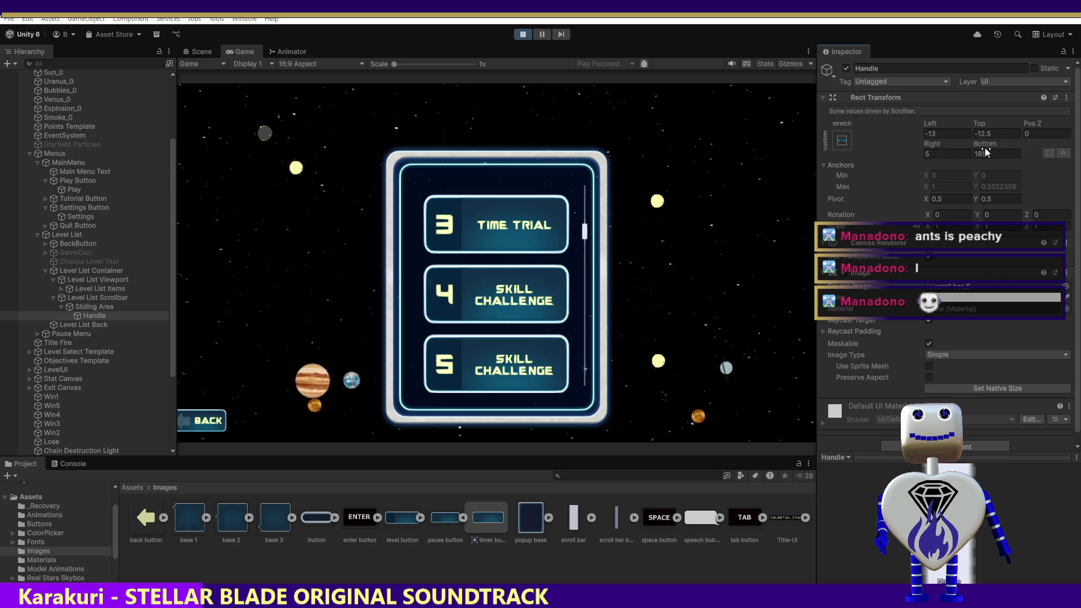
{"action": "key", "text": "alt+Tab"}
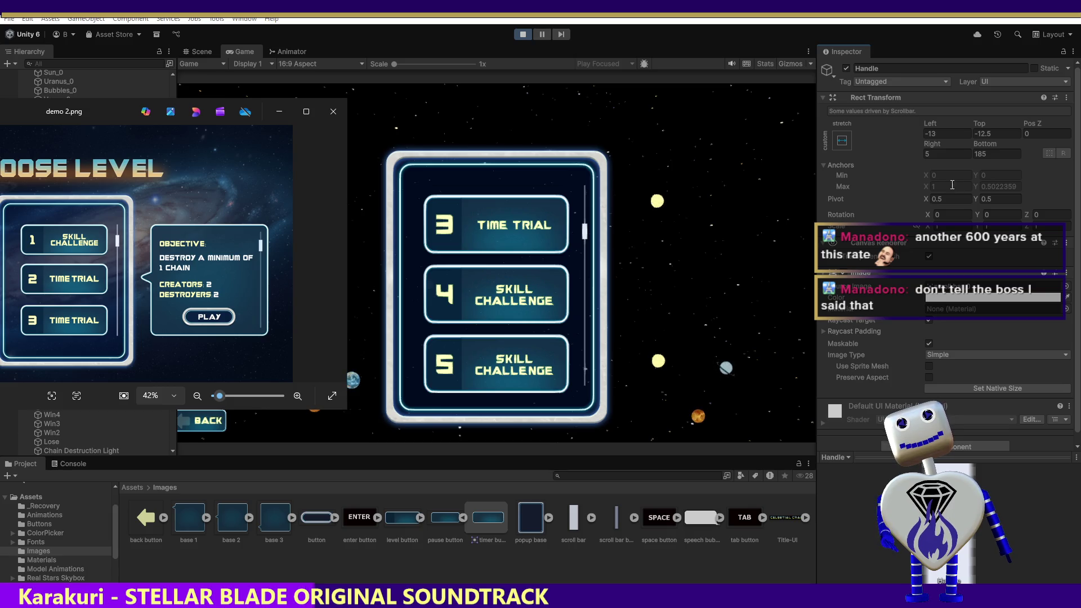
- Stop play mode, set the Handle's Height to 185, and relaunch the game
{"action": "left_click", "coordinate": [995, 153]}
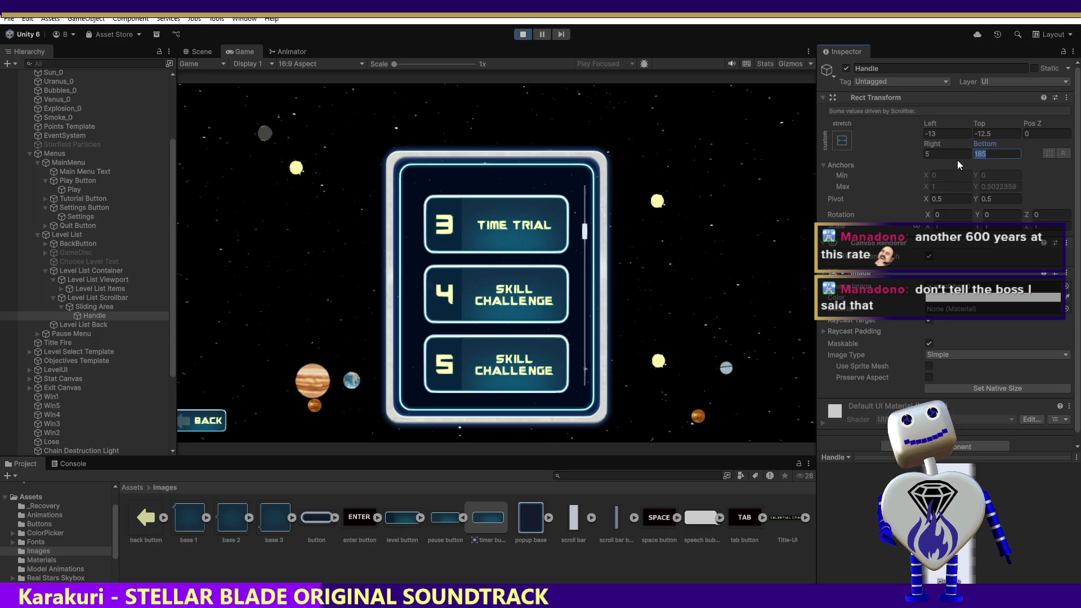
{"action": "left_click", "coordinate": [524, 35]}
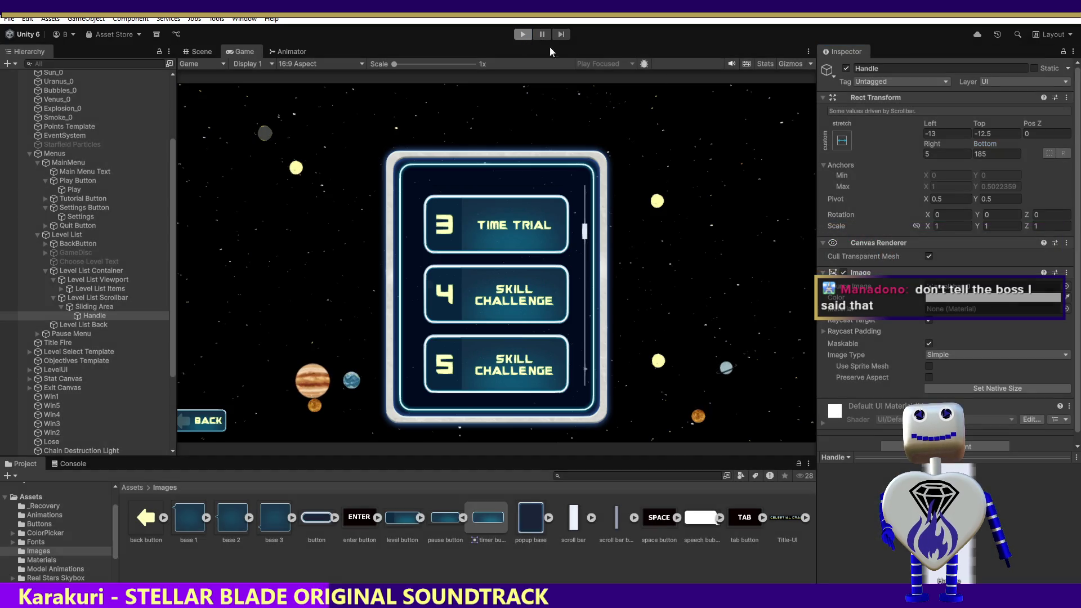
{"action": "type", "text": "185"}
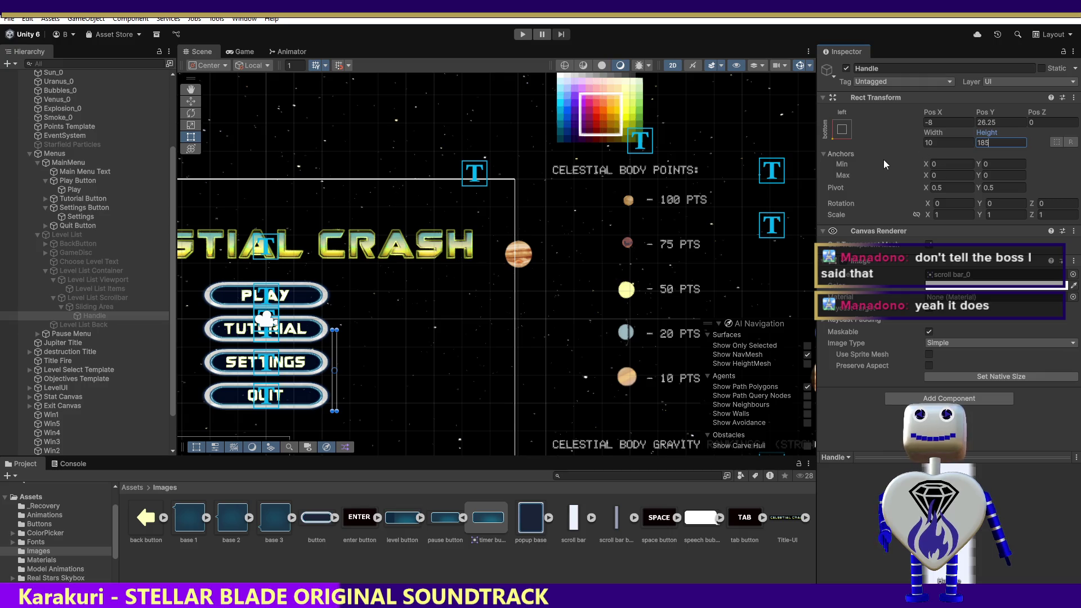
{"action": "left_click", "coordinate": [522, 34]}
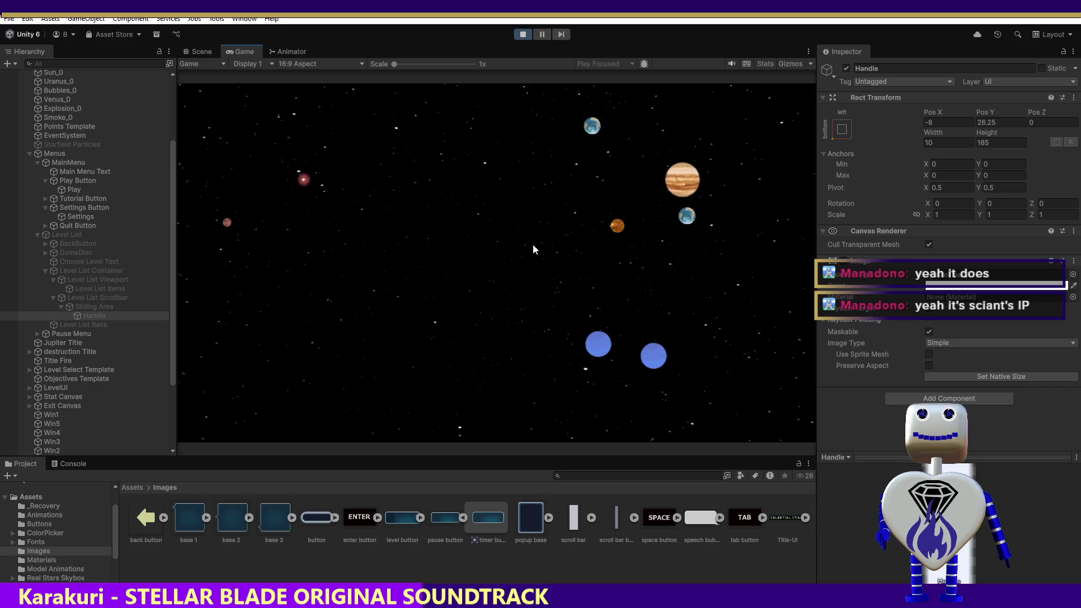
- Open the level-select list from the game's PLAY button, then stop play mode
{"action": "left_click", "coordinate": [521, 237]}
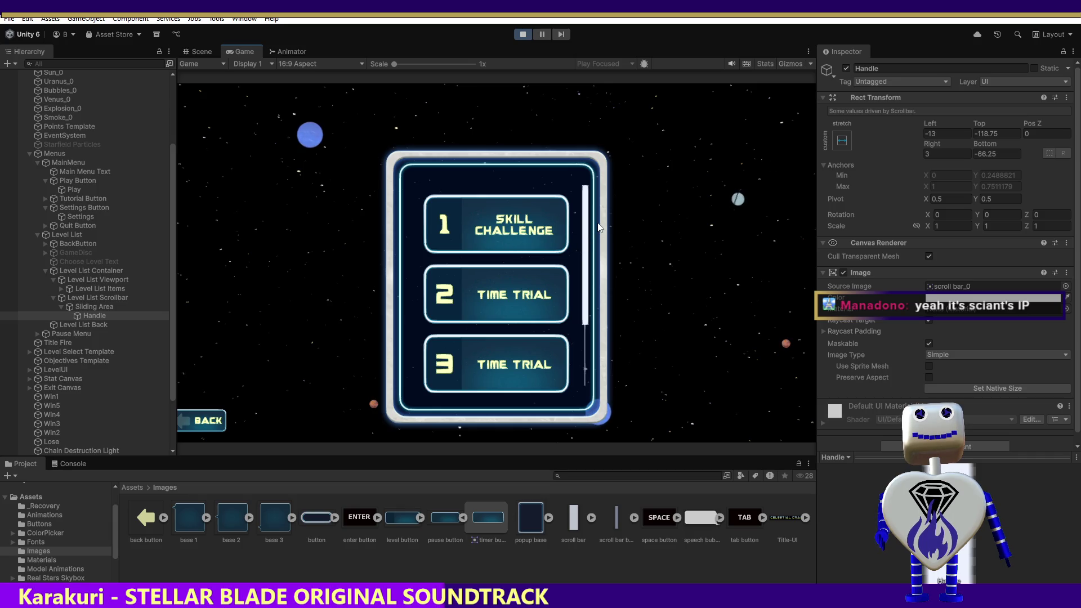
{"action": "left_click", "coordinate": [529, 34]}
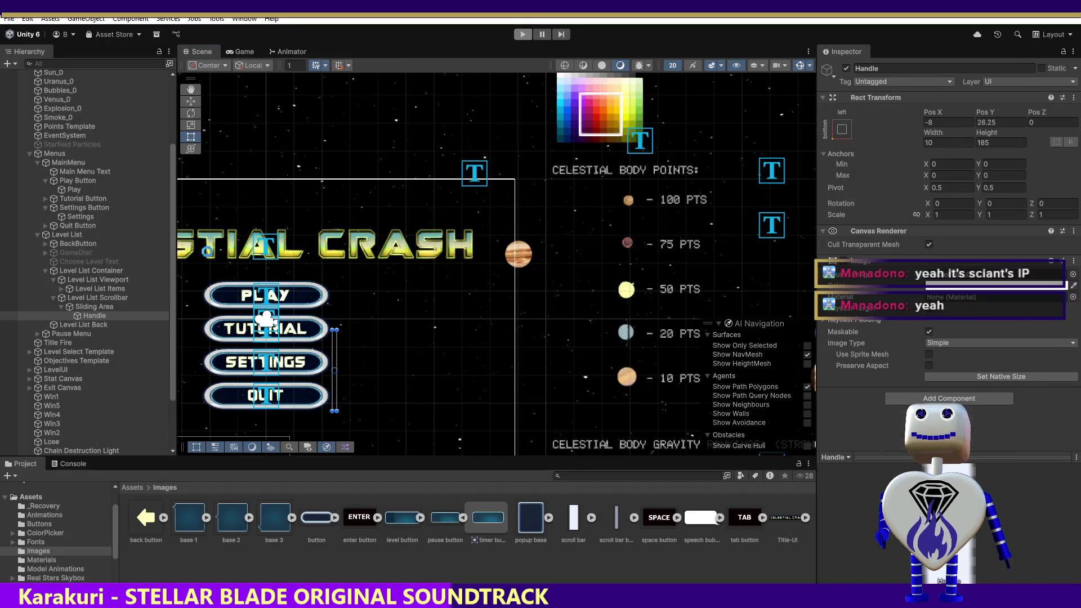
- Set the Sliding Area's Rect Transform Bottom to 185 and start play mode
{"action": "left_click", "coordinate": [102, 305]}
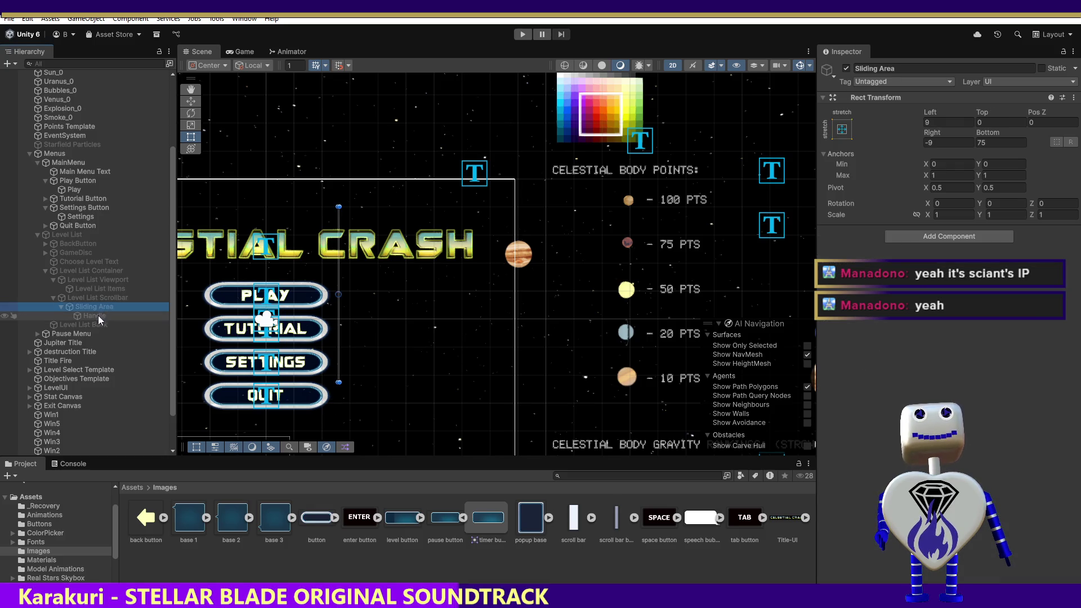
{"action": "left_click", "coordinate": [97, 316]}
{"action": "key", "text": "Up"}
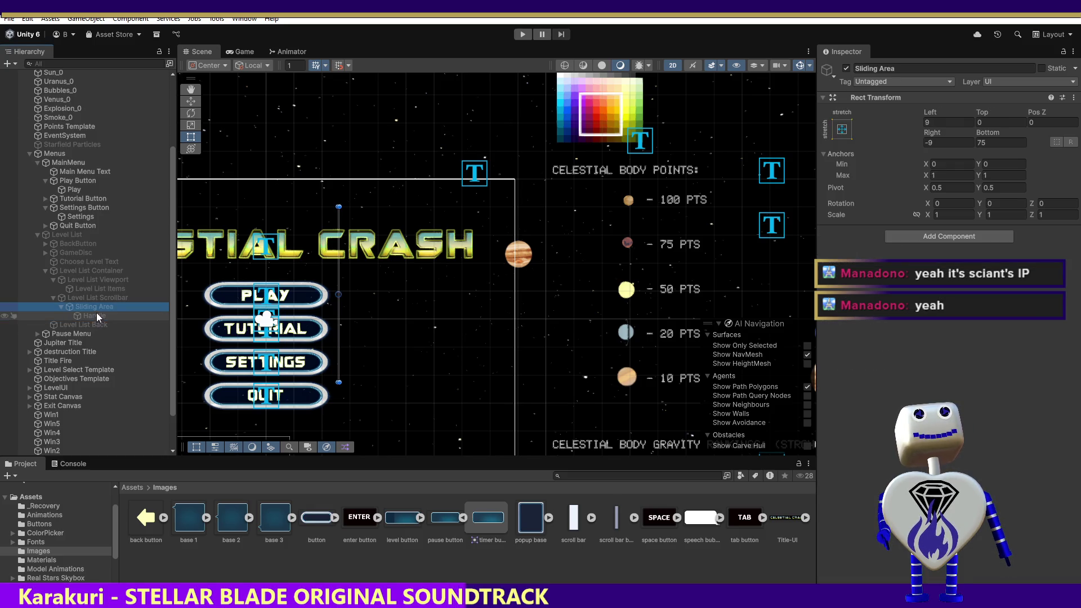
{"action": "left_click", "coordinate": [108, 314]}
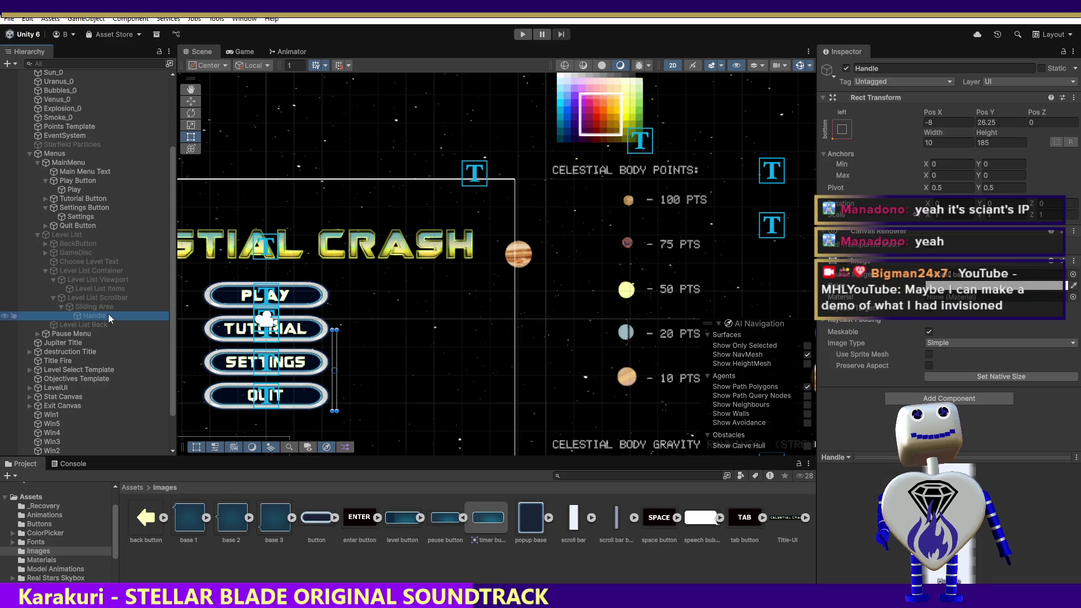
{"action": "left_click", "coordinate": [100, 306]}
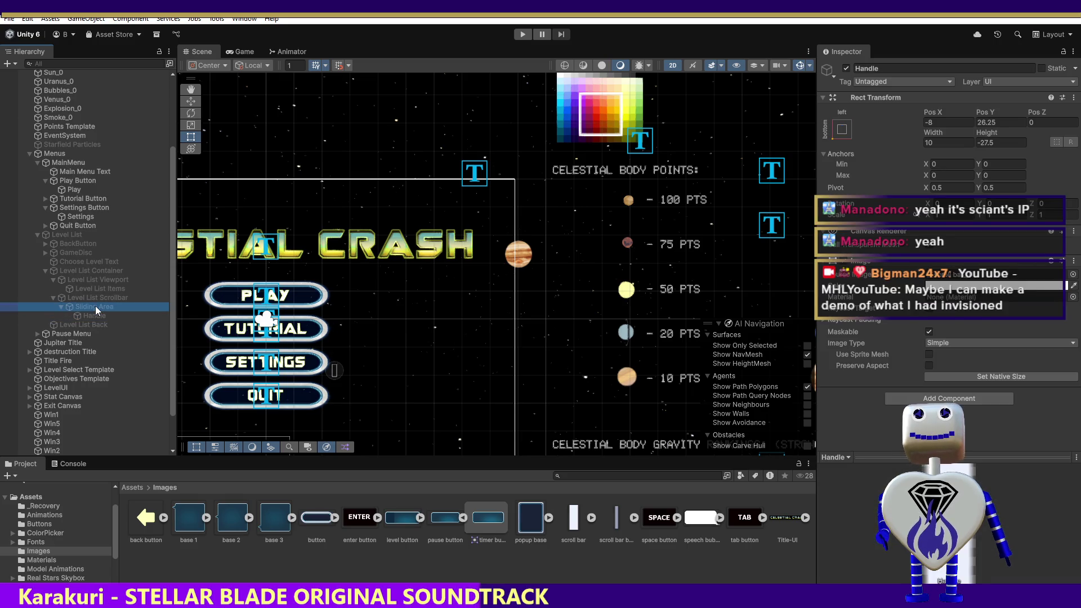
{"action": "left_click", "coordinate": [990, 142]}
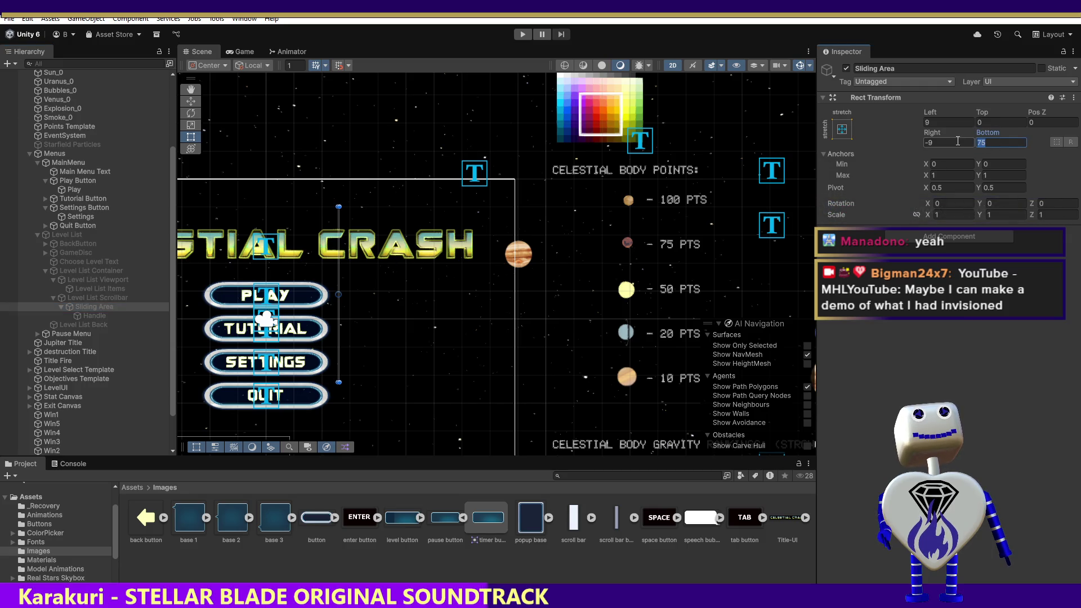
{"action": "type", "text": "185"}
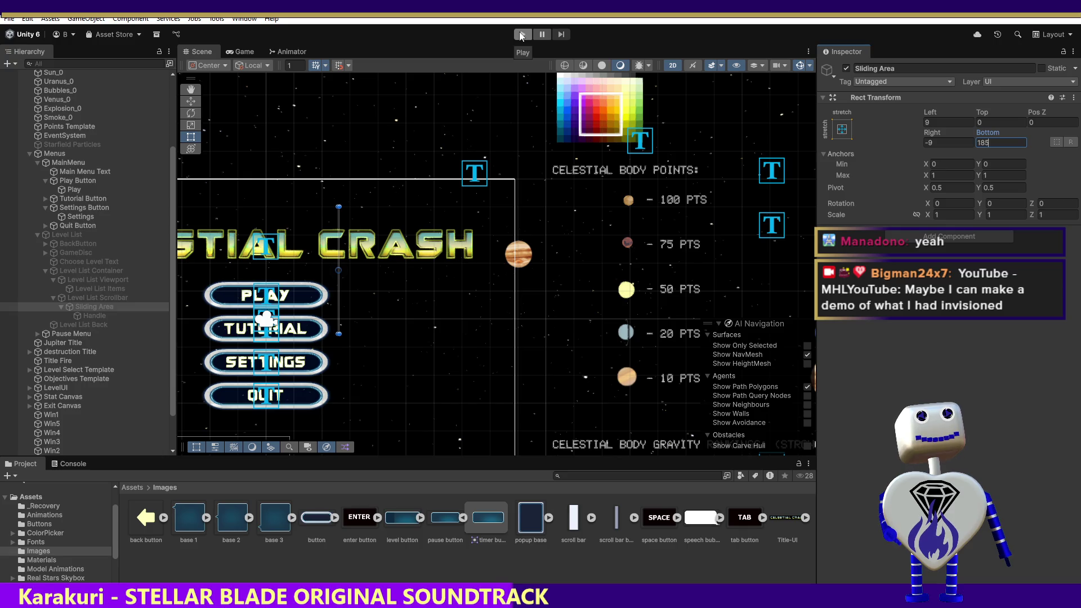
{"action": "left_click", "coordinate": [521, 35]}
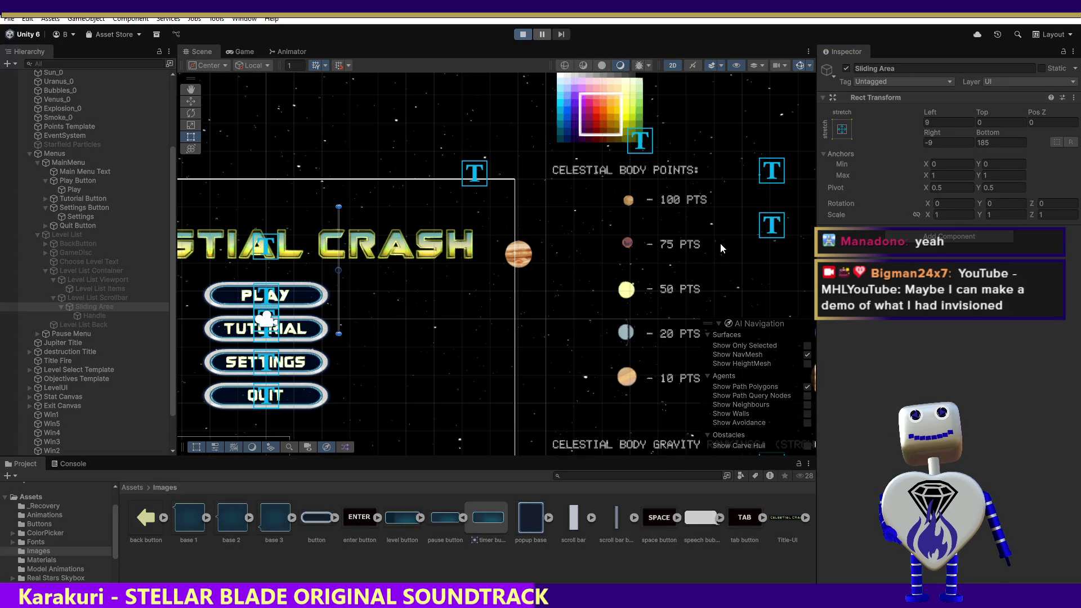
- Open and scroll the level list in play, then restart play mode and reopen it
{"action": "left_click", "coordinate": [508, 239]}
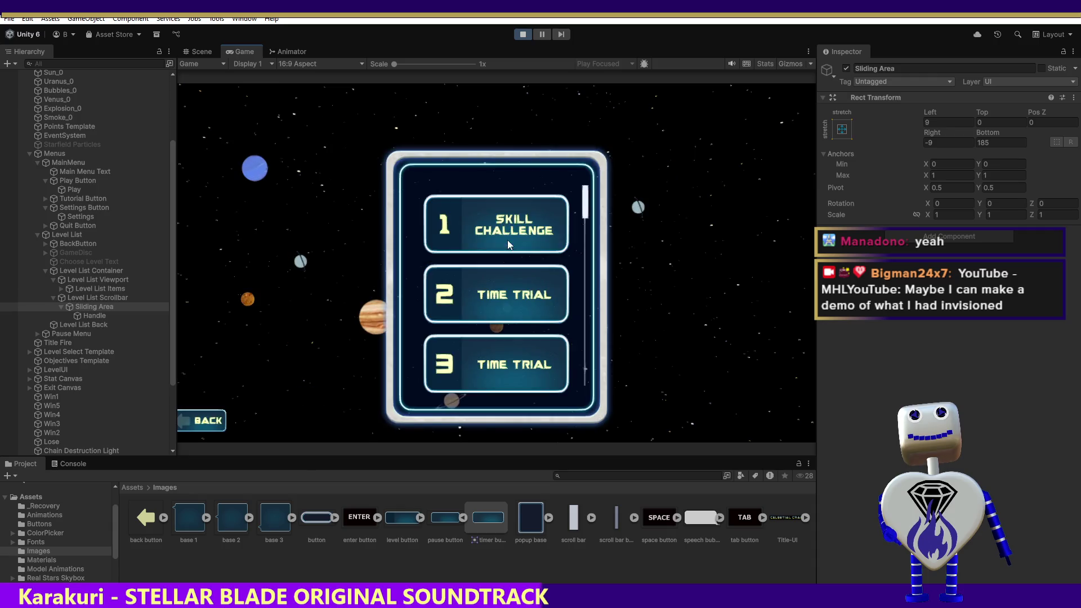
{"action": "scroll", "coordinate": [591, 215], "scroll_direction": "down", "scroll_amount": 3}
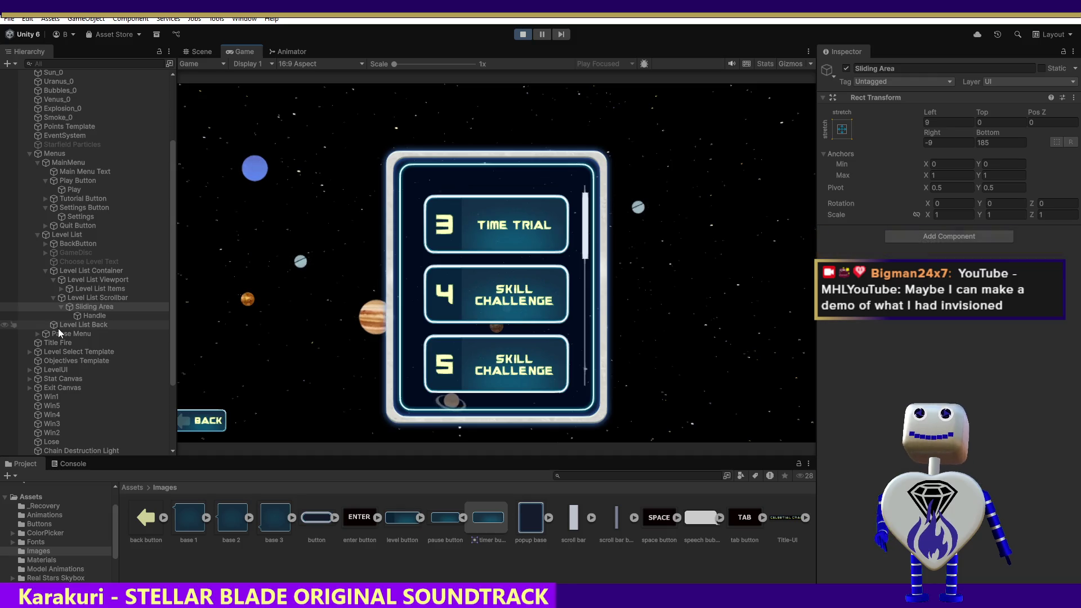
{"action": "left_click", "coordinate": [529, 36]}
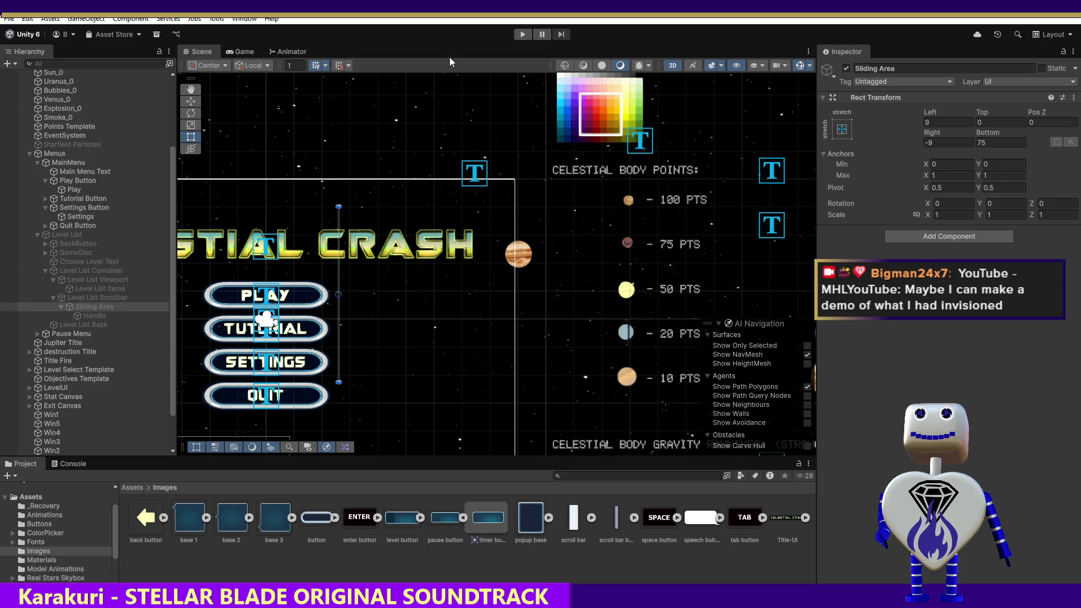
{"action": "left_click", "coordinate": [523, 35]}
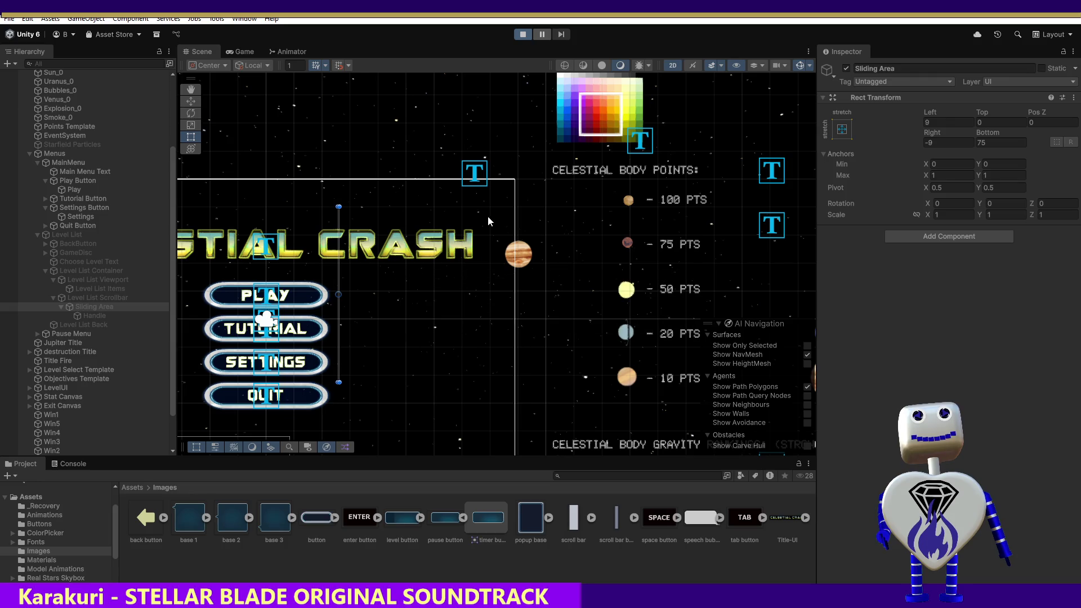
{"action": "left_click", "coordinate": [474, 238]}
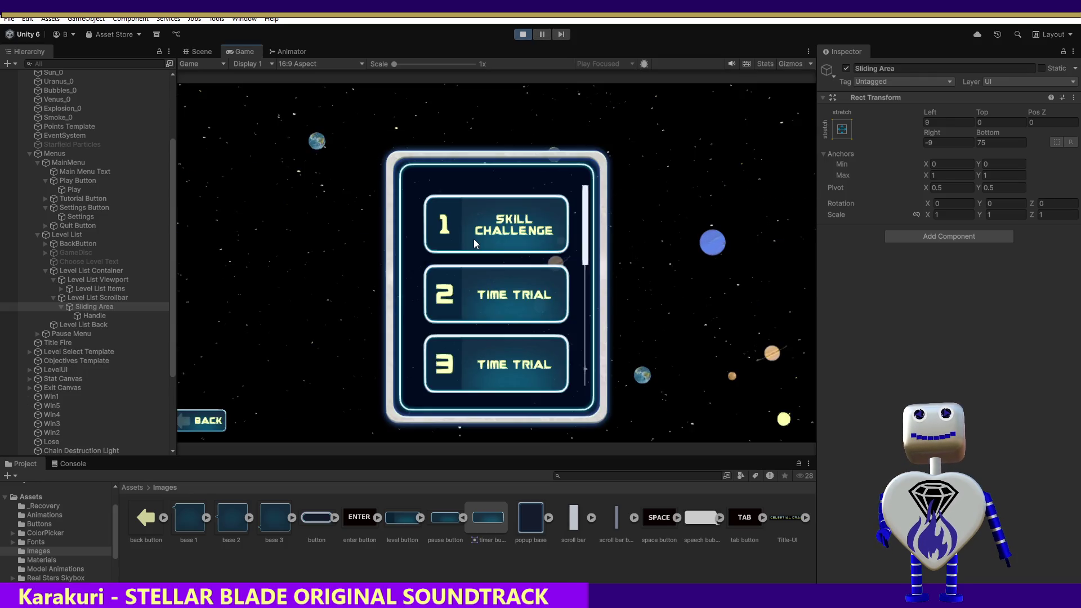
- Set the Handle's Bottom offset to 185 during play, then stop play mode
{"action": "left_click", "coordinate": [89, 314]}
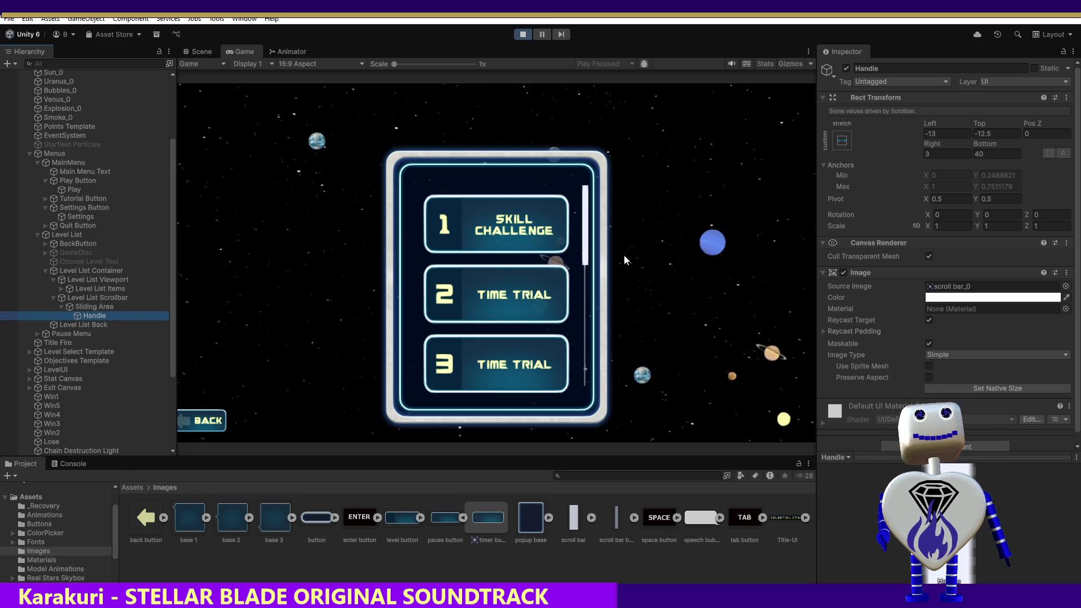
{"action": "left_click", "coordinate": [984, 154]}
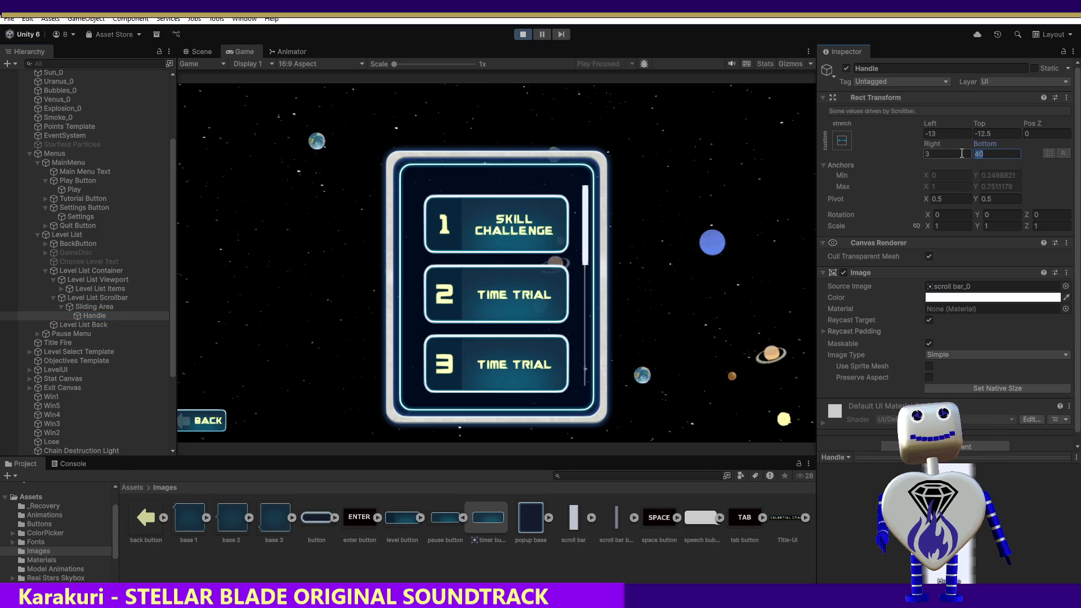
{"action": "type", "text": "185"}
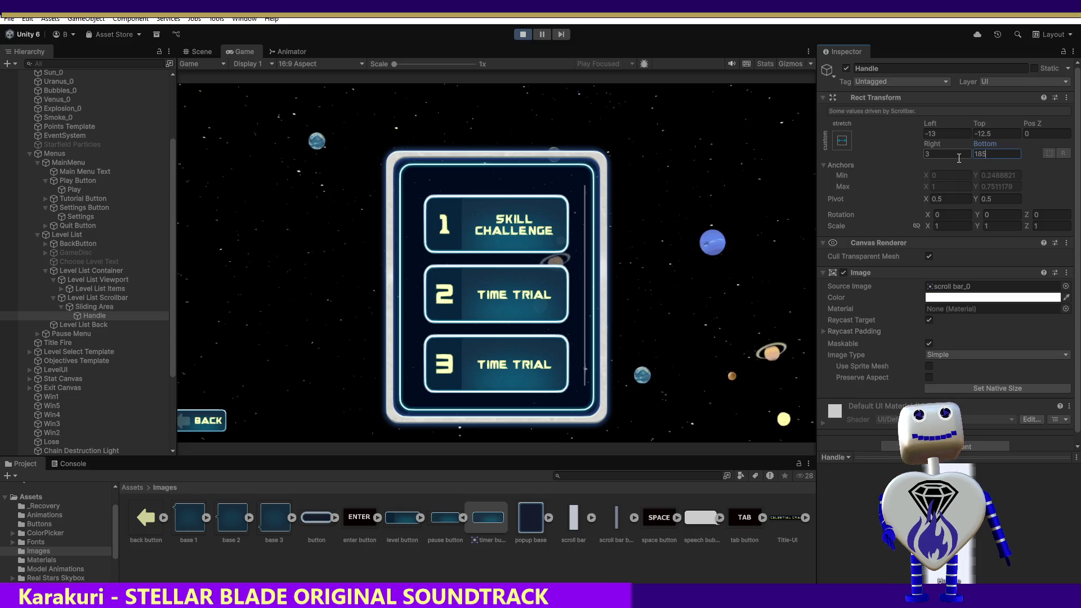
{"action": "key", "text": "Return"}
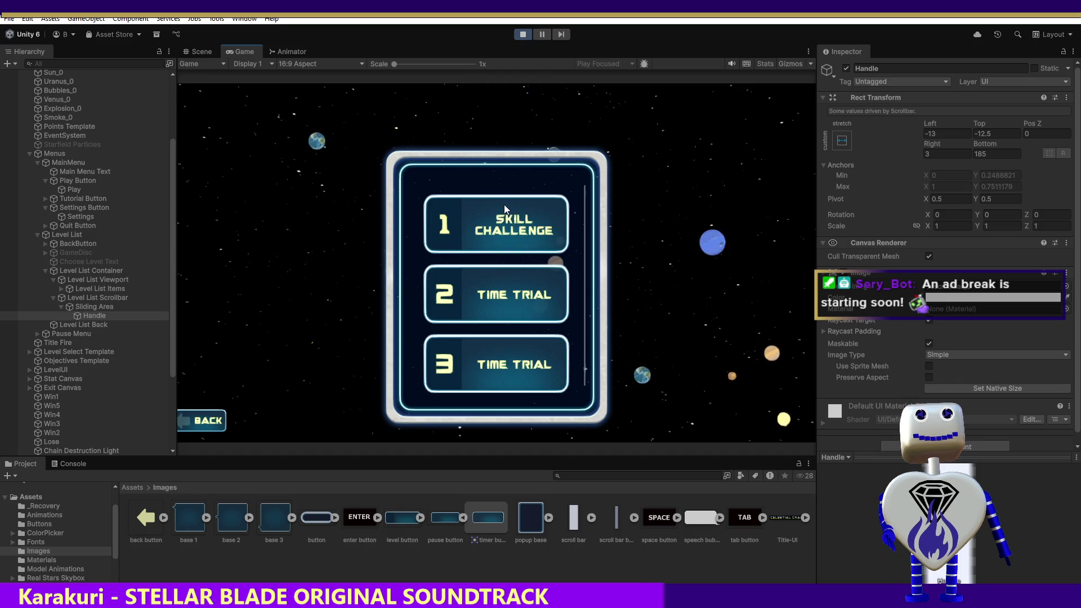
{"action": "left_click", "coordinate": [522, 36]}
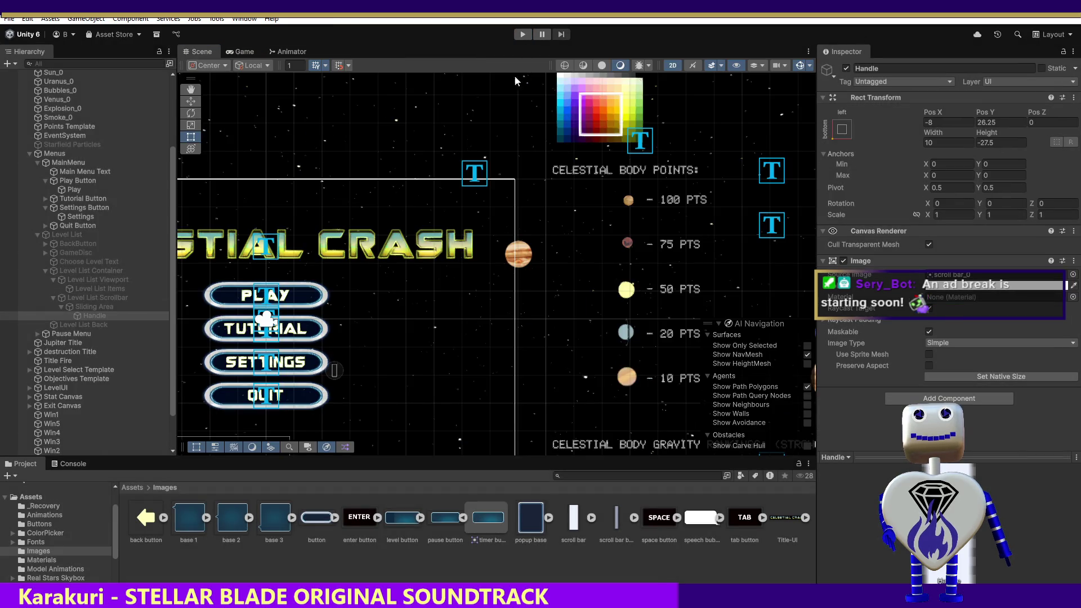
{"action": "left_click", "coordinate": [97, 306]}
{"action": "left_click", "coordinate": [94, 313]}
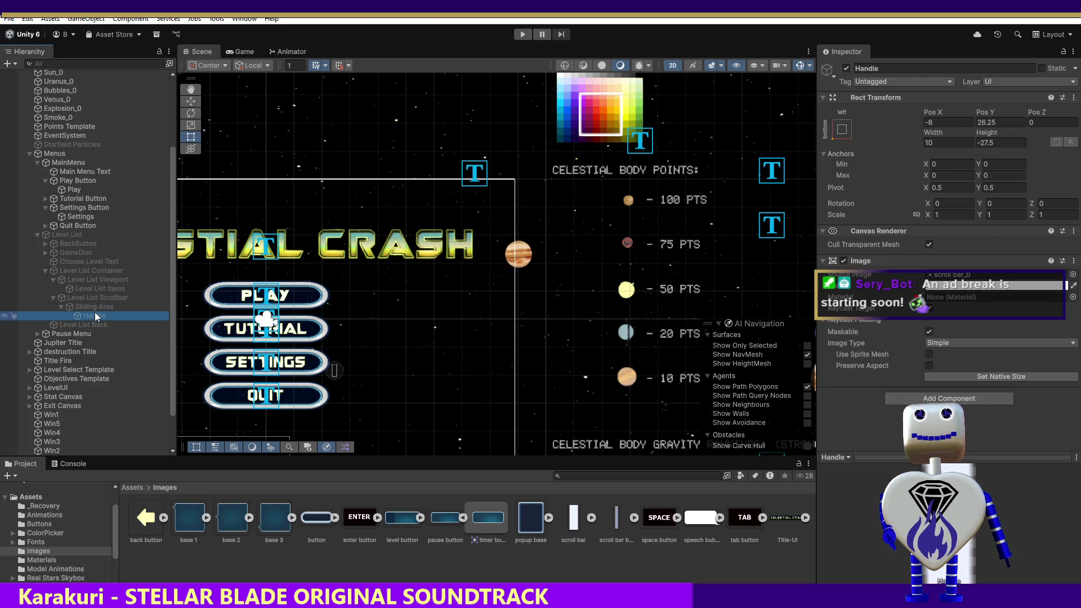
{"action": "left_click", "coordinate": [96, 306]}
{"action": "left_click", "coordinate": [96, 314]}
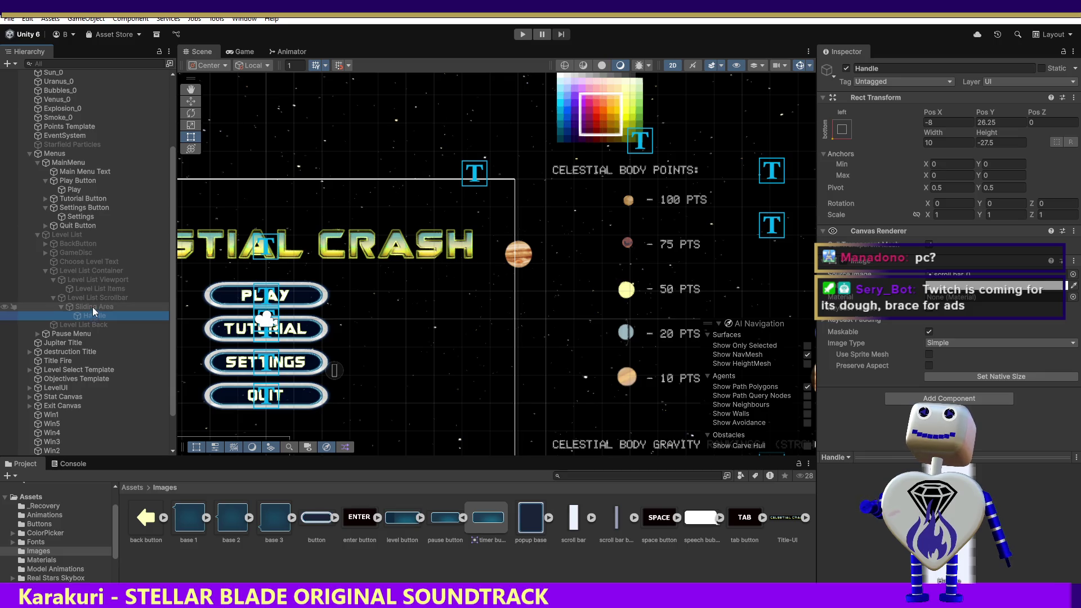
- Select the Sliding Area in the Hierarchy and start play mode
{"action": "left_click", "coordinate": [92, 308]}
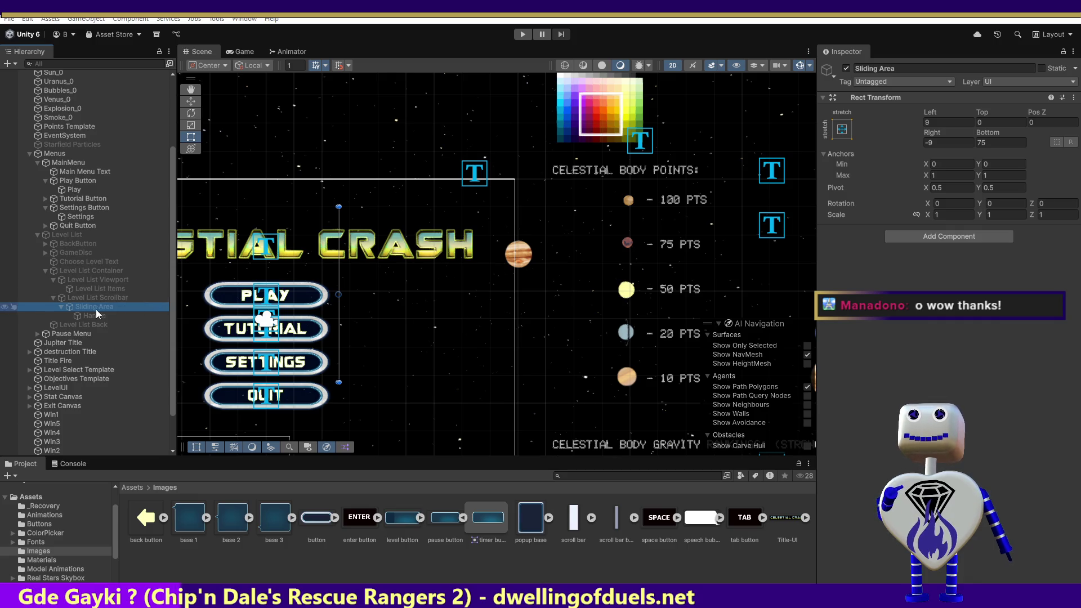
{"action": "left_click", "coordinate": [522, 34]}
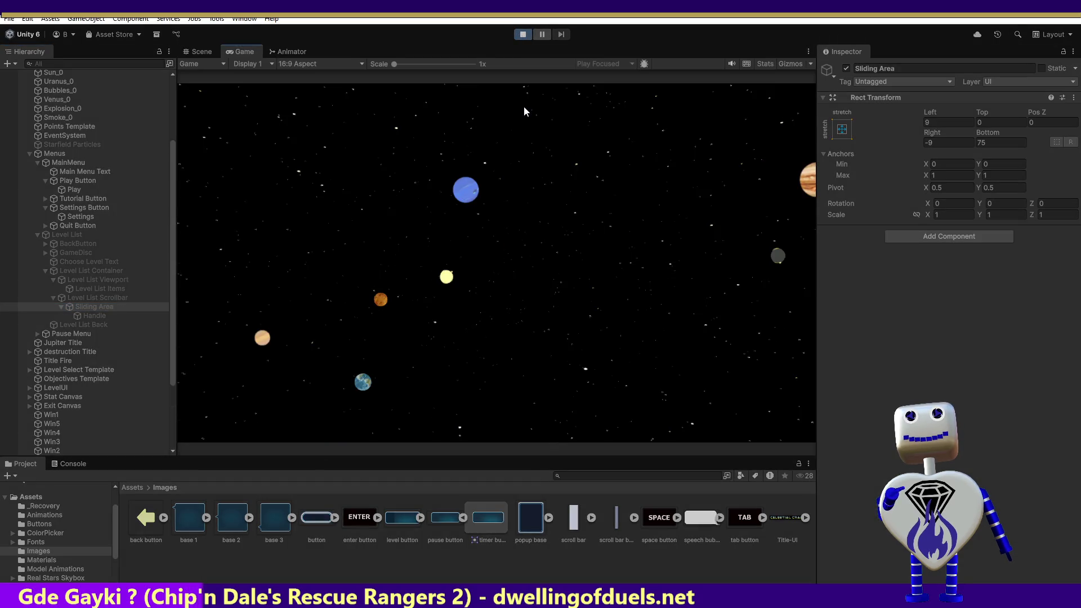
- Open the level list, scroll it down and up, then restart play and reopen it
{"action": "left_click", "coordinate": [526, 232]}
{"action": "scroll", "coordinate": [586, 363], "scroll_direction": "down", "scroll_amount": 3}
{"action": "scroll", "coordinate": [586, 363], "scroll_direction": "up", "scroll_amount": 5}
{"action": "scroll", "coordinate": [587, 363], "scroll_direction": "down", "scroll_amount": 3}
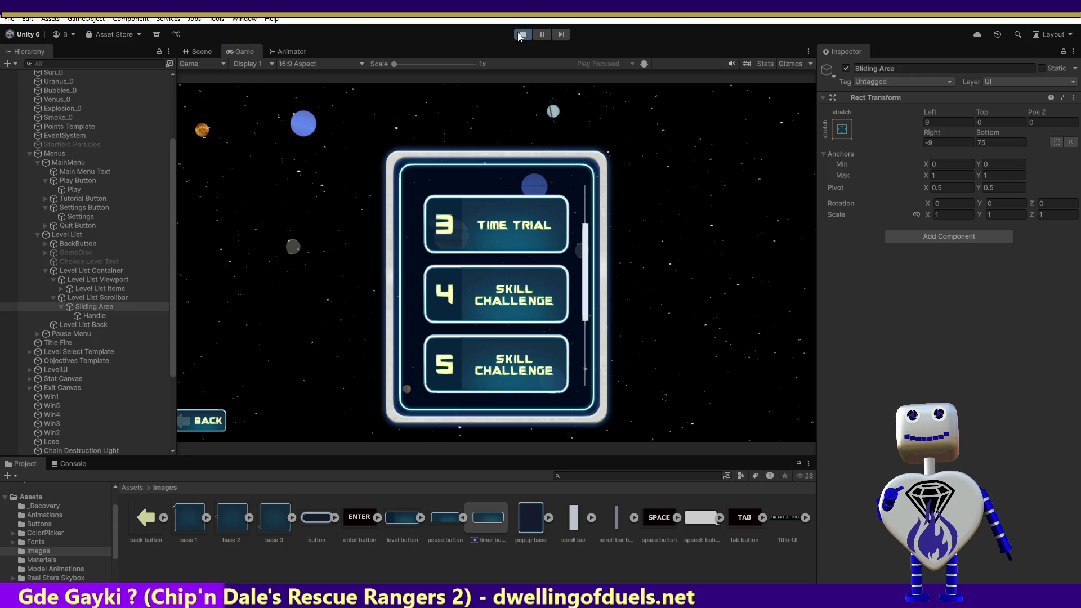
{"action": "left_click", "coordinate": [522, 34]}
{"action": "left_click", "coordinate": [522, 35]}
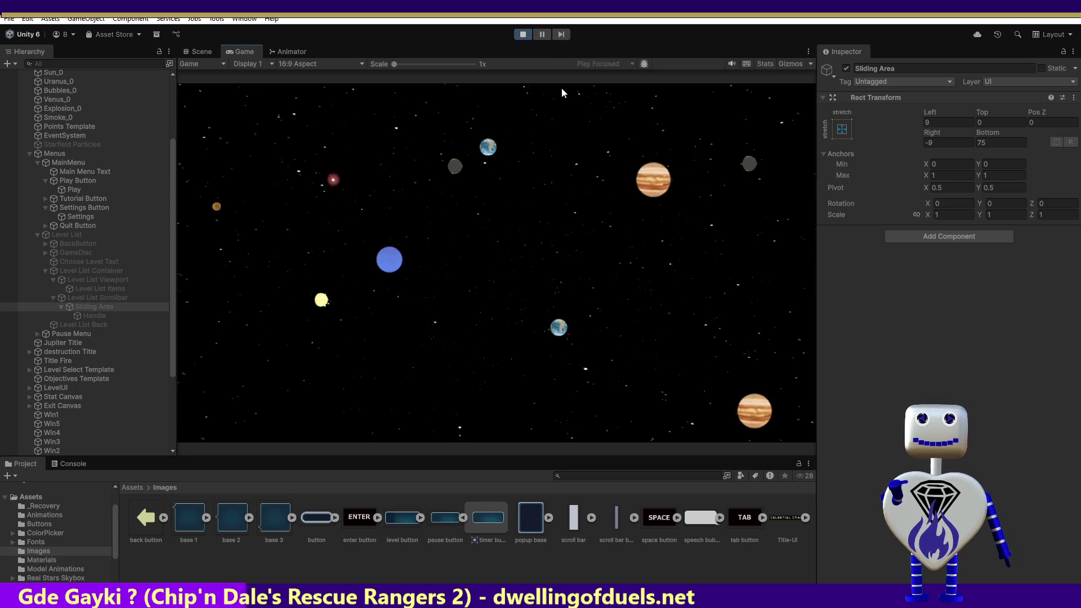
{"action": "left_click", "coordinate": [496, 231]}
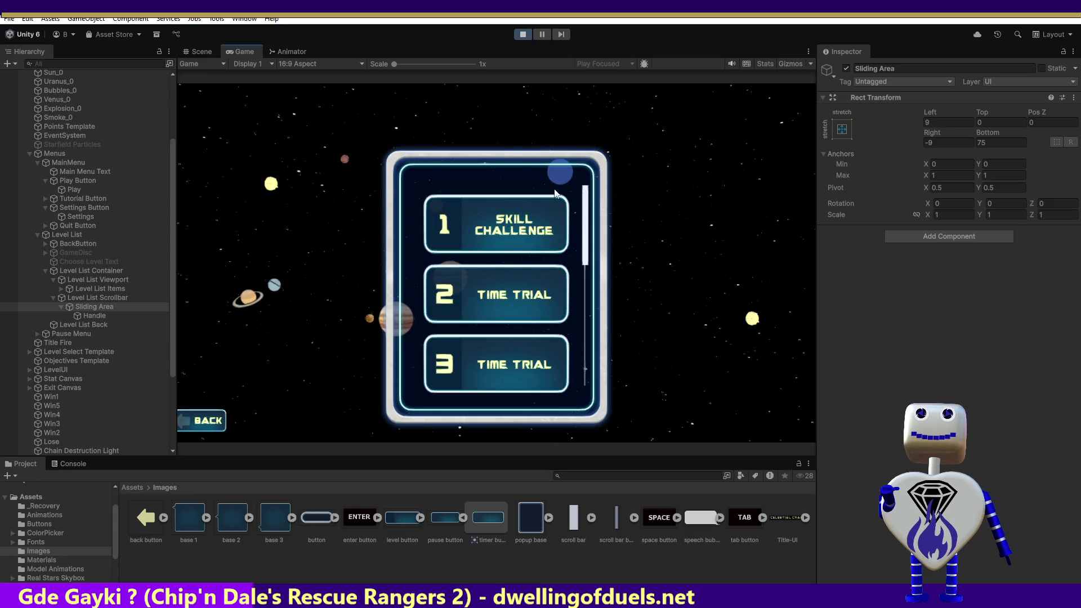
- Try Sliding Area Bottom insets of 185, 200 and 250 during play
{"action": "left_click", "coordinate": [1019, 143]}
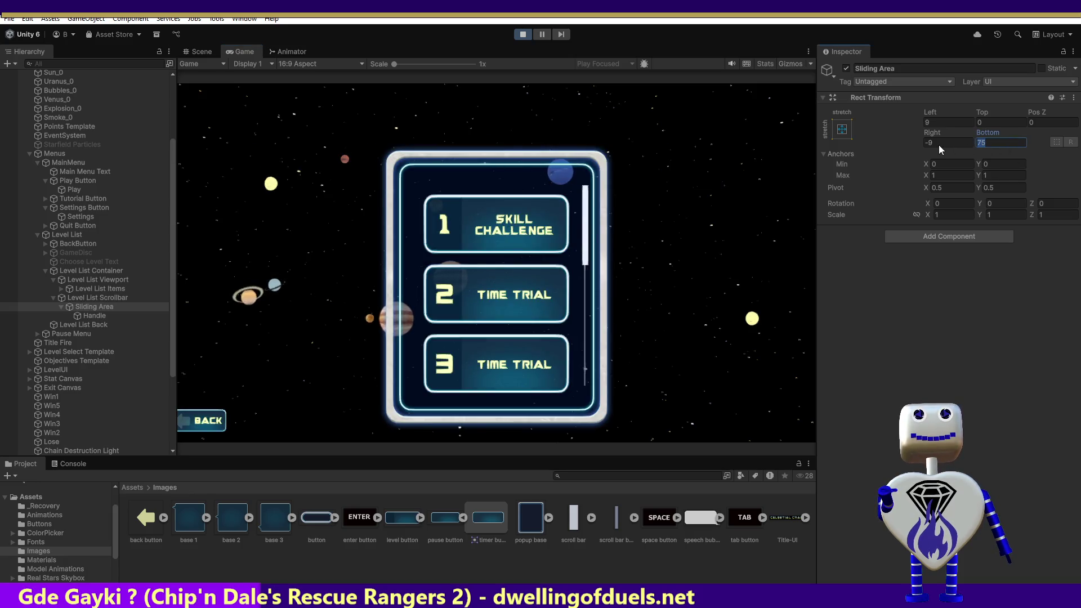
{"action": "type", "text": "185"}
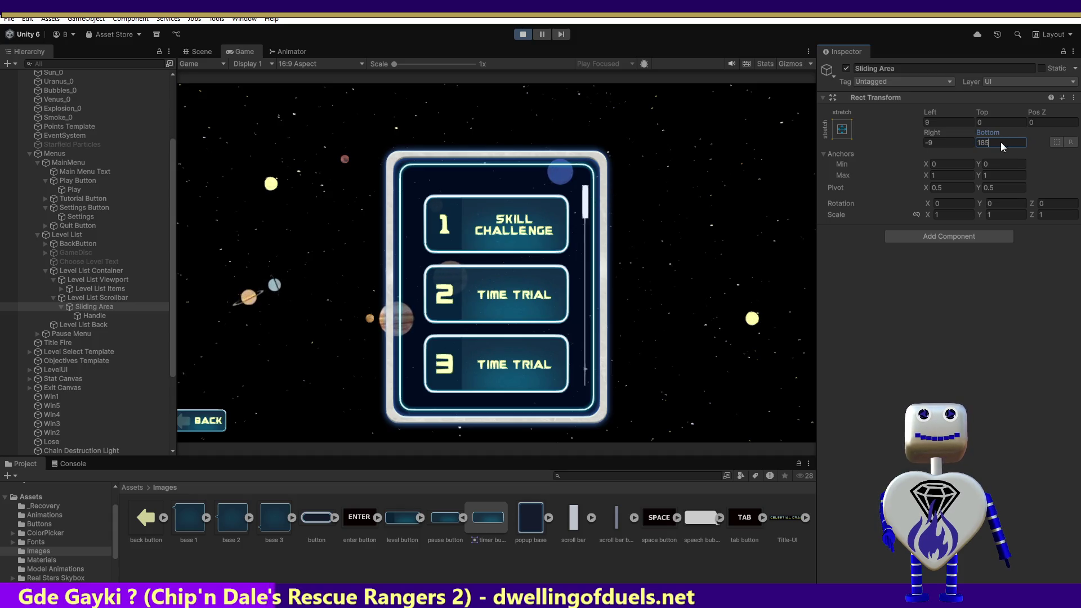
{"action": "key", "text": "Return"}
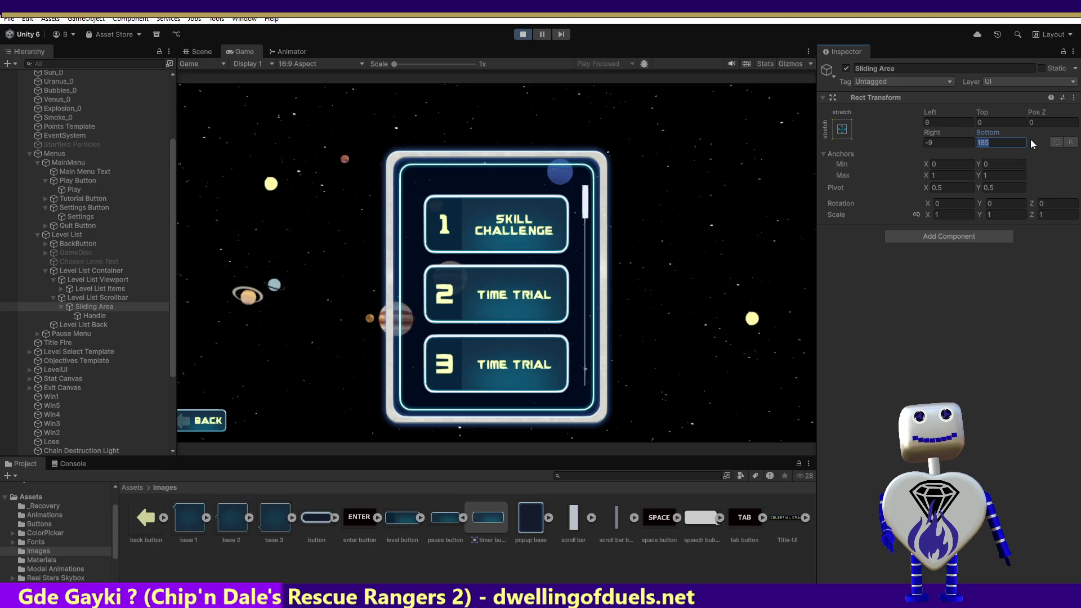
{"action": "type", "text": "200"}
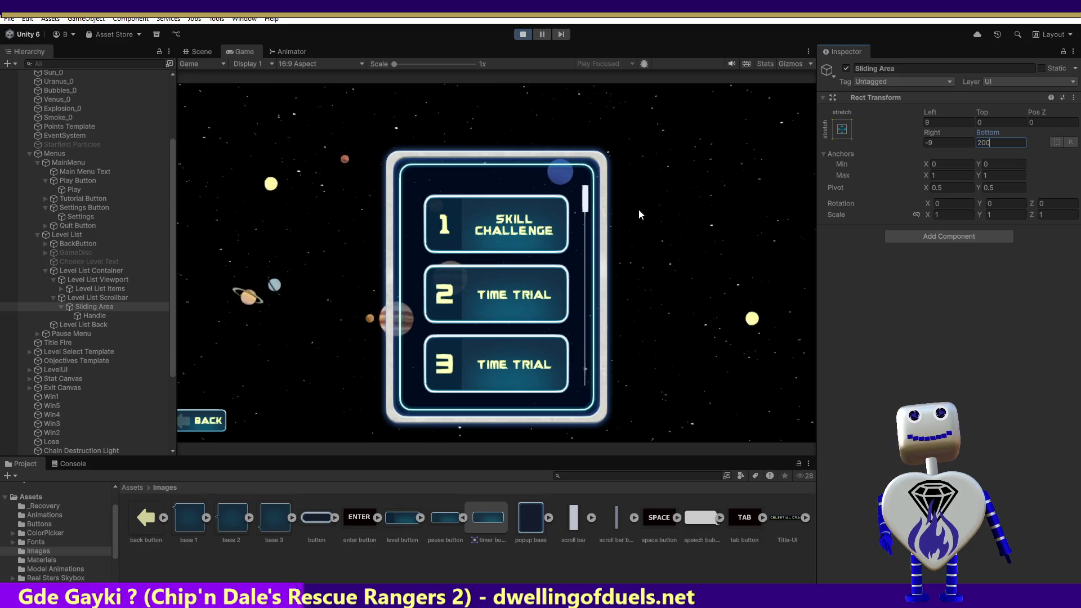
{"action": "left_click_drag", "start_coordinate": [585, 201], "coordinate": [586, 254]}
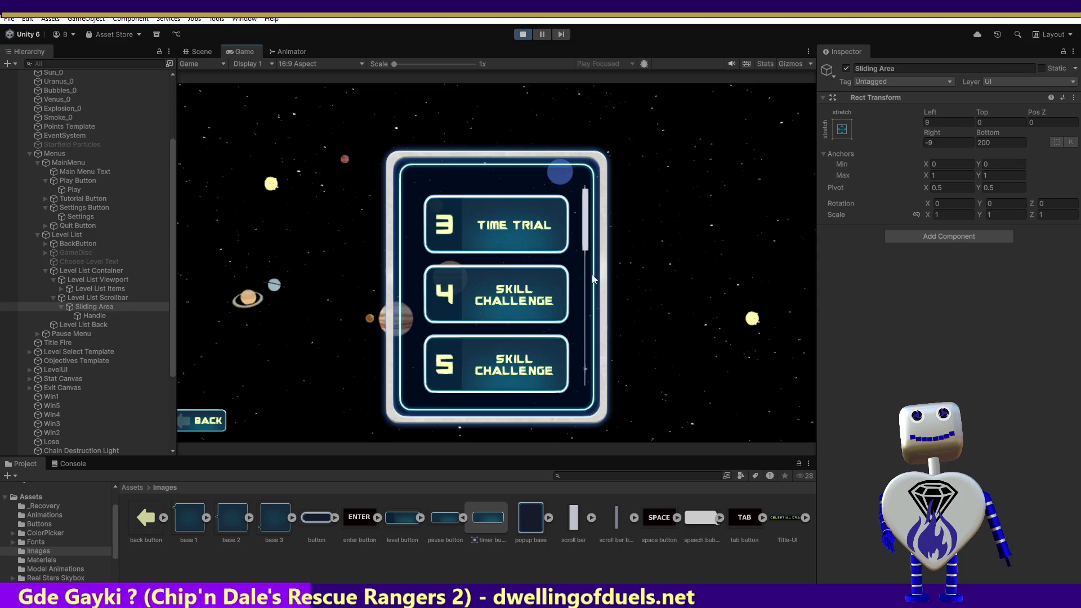
{"action": "left_click", "coordinate": [978, 143]}
{"action": "type", "text": "250"}
{"action": "key", "text": "Return"}
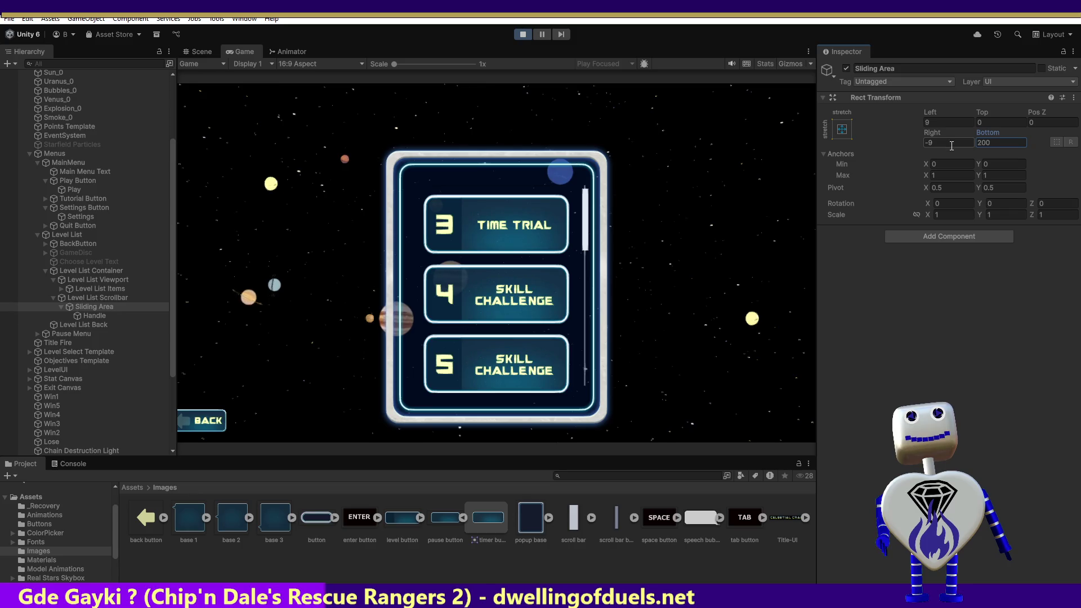
{"action": "key", "text": "Down"}
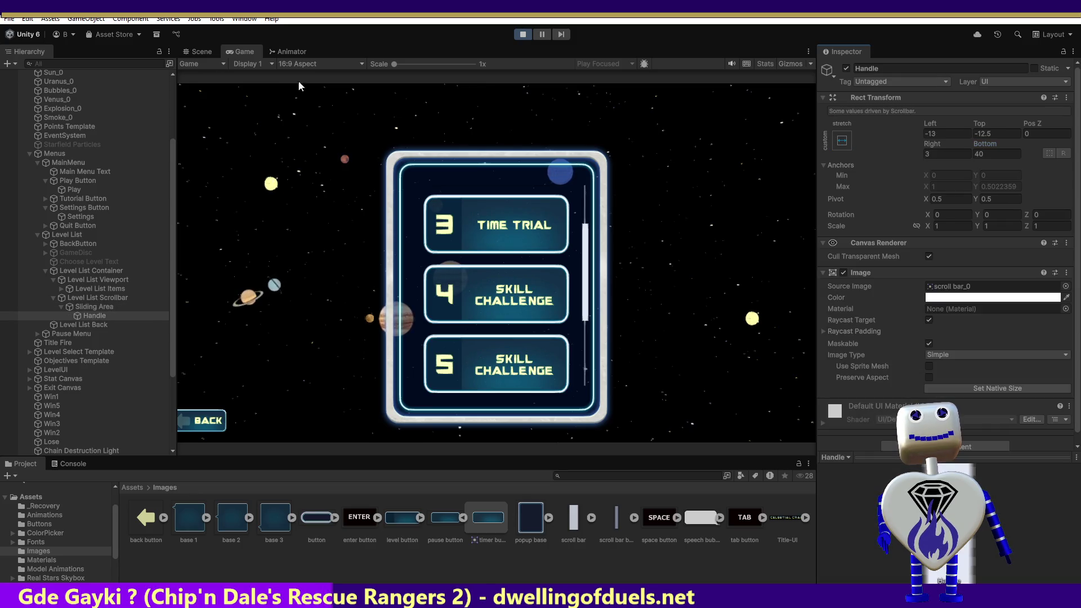
- Select the Sliding Area, stop the play test, and start the game again
{"action": "left_click", "coordinate": [88, 307]}
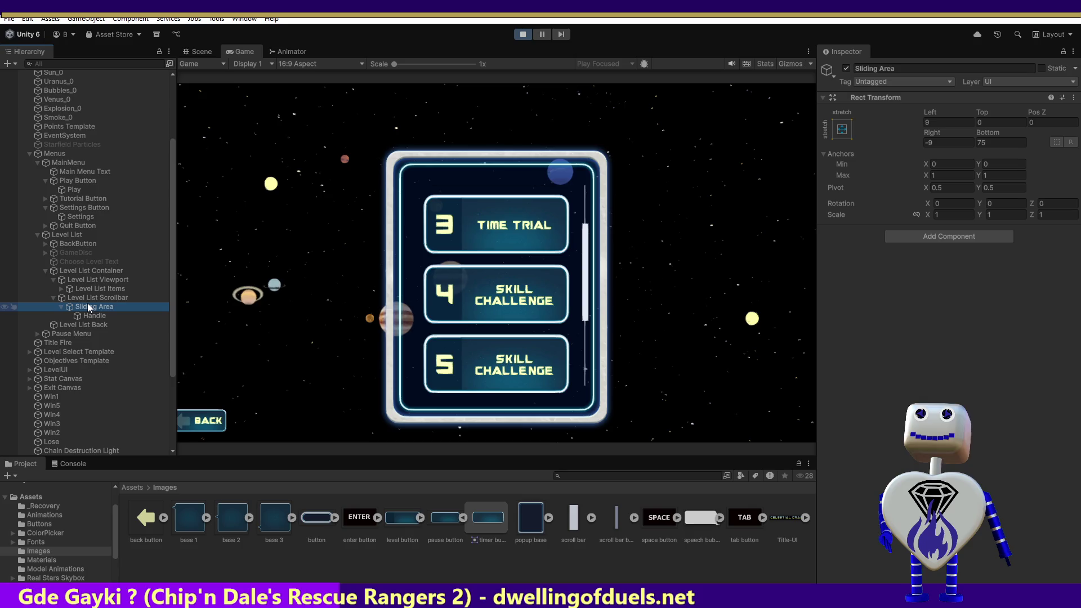
{"action": "left_click", "coordinate": [523, 34]}
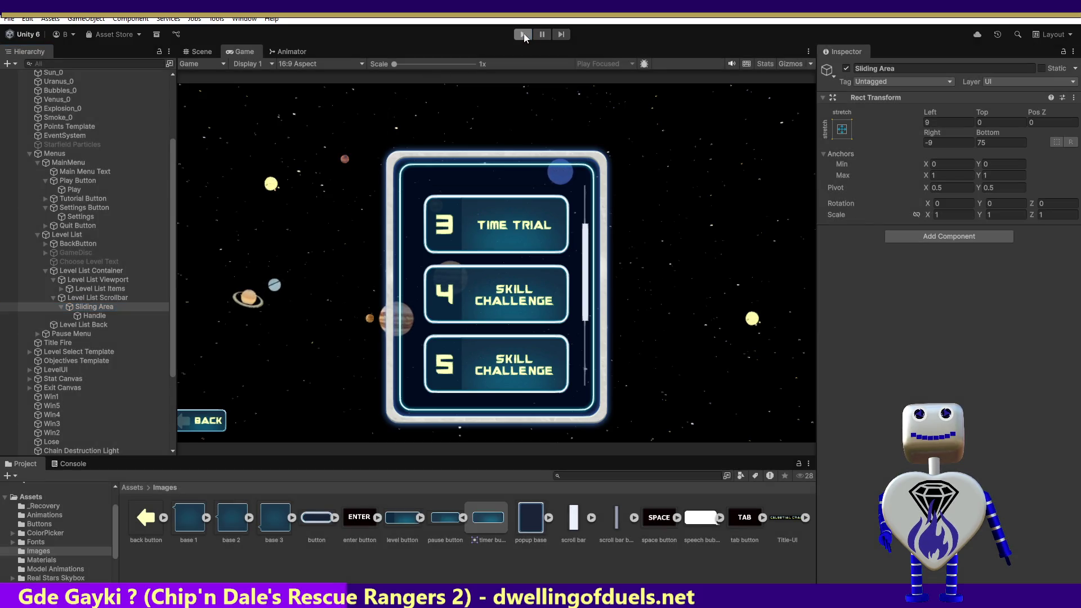
{"action": "left_click", "coordinate": [523, 35]}
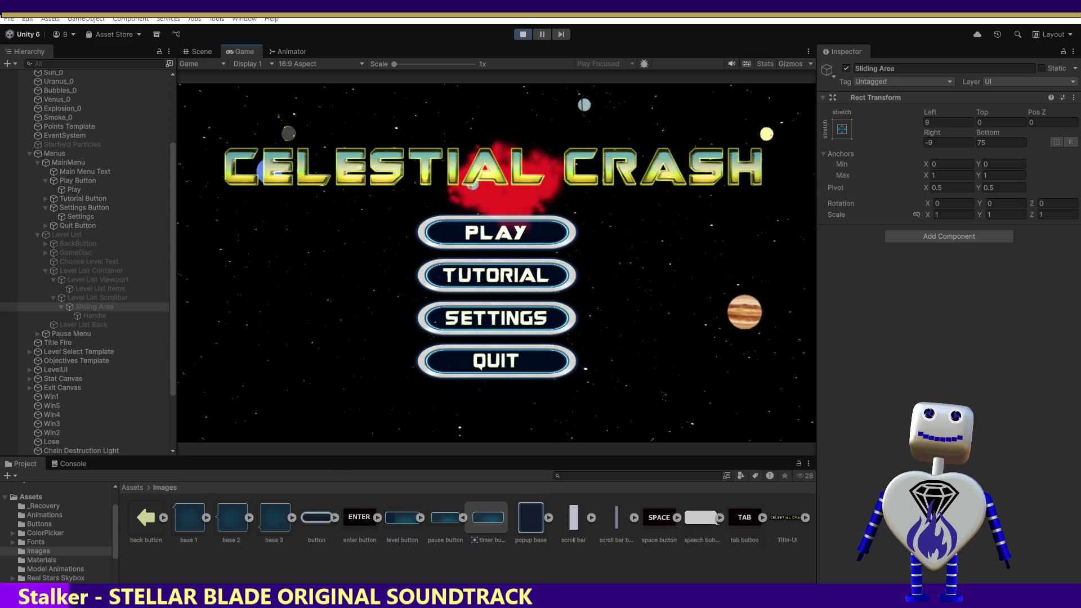
- Open the in-game level list, select the scrollbar Handle, then stop the test
{"action": "left_click", "coordinate": [546, 233]}
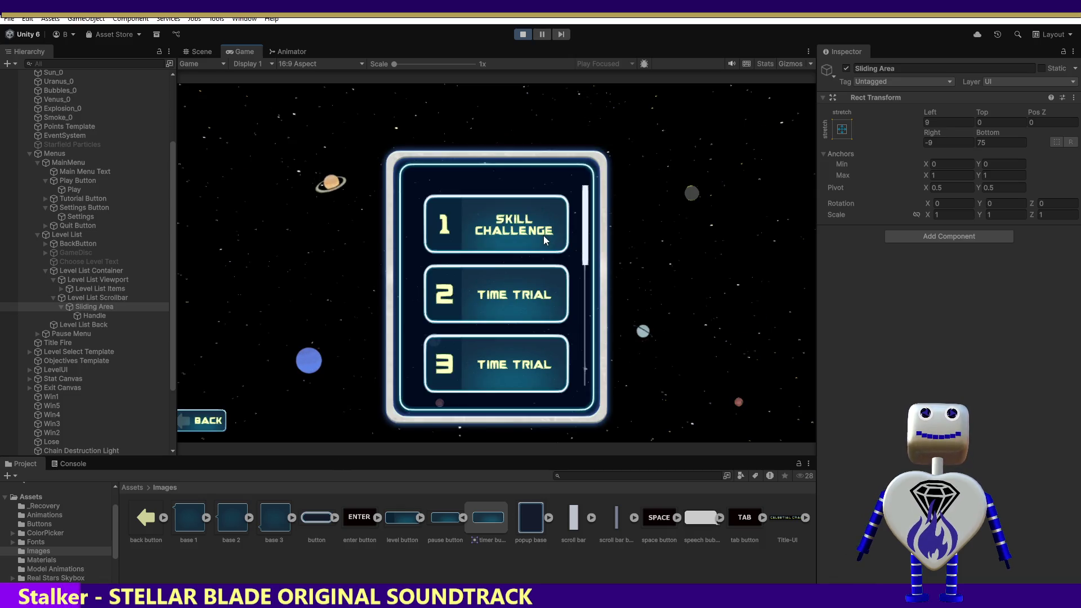
{"action": "key", "text": "Down"}
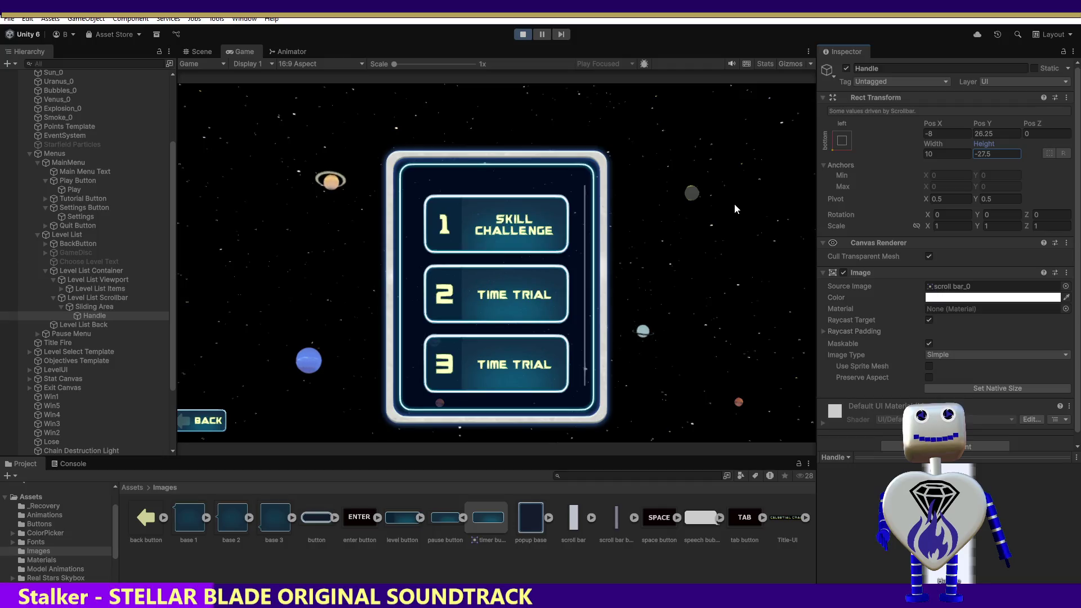
{"action": "left_click", "coordinate": [95, 306]}
{"action": "left_click", "coordinate": [96, 312]}
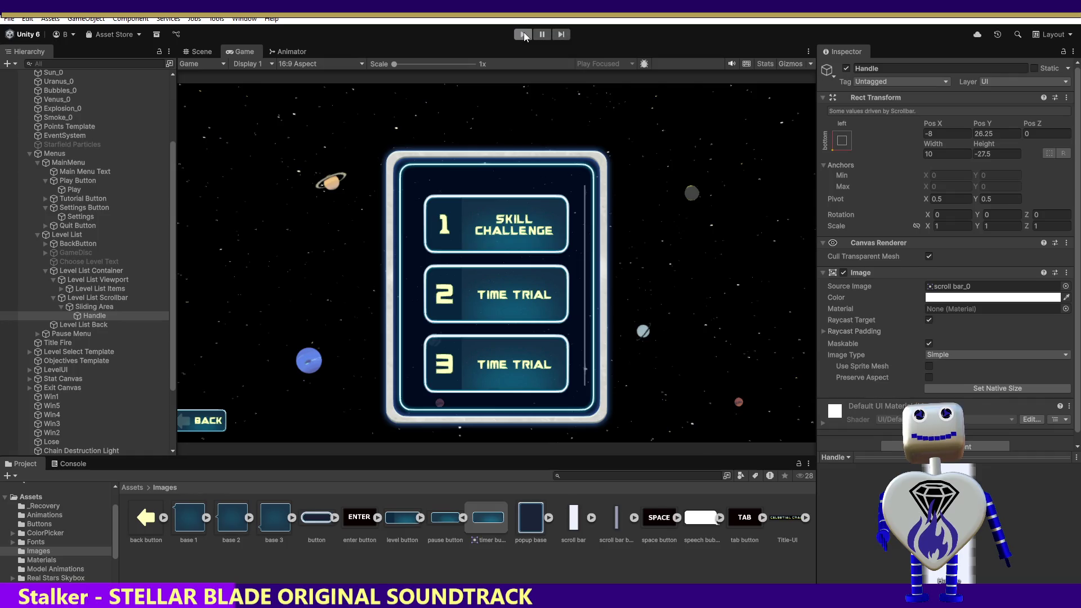
{"action": "left_click", "coordinate": [523, 34]}
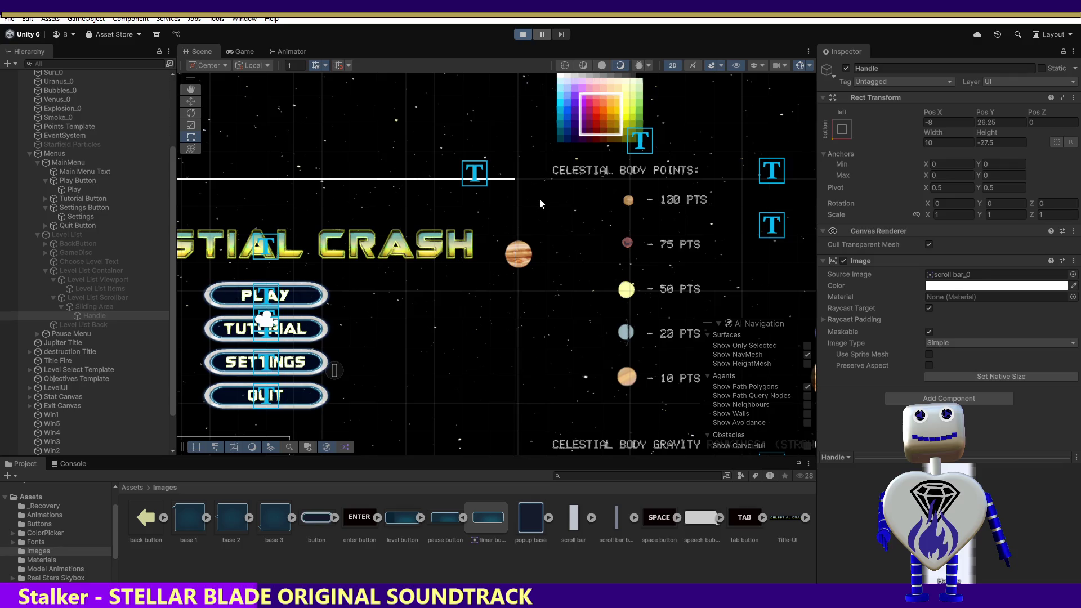
- Set the Handle's Bottom inset to 185 and scroll the level list to show levels 3–5
{"action": "left_click", "coordinate": [526, 243]}
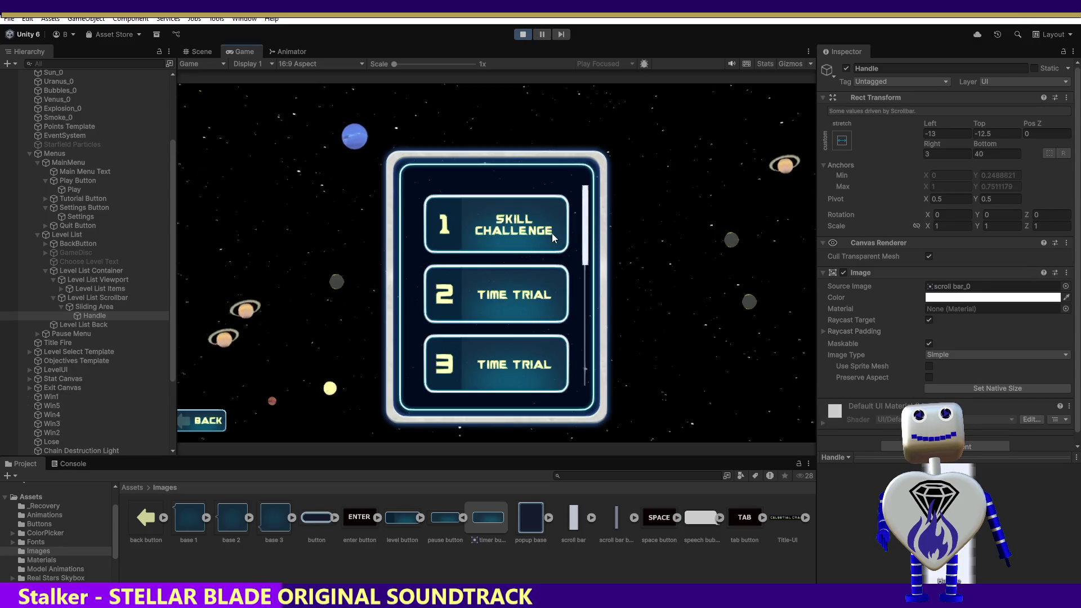
{"action": "left_click", "coordinate": [584, 235]}
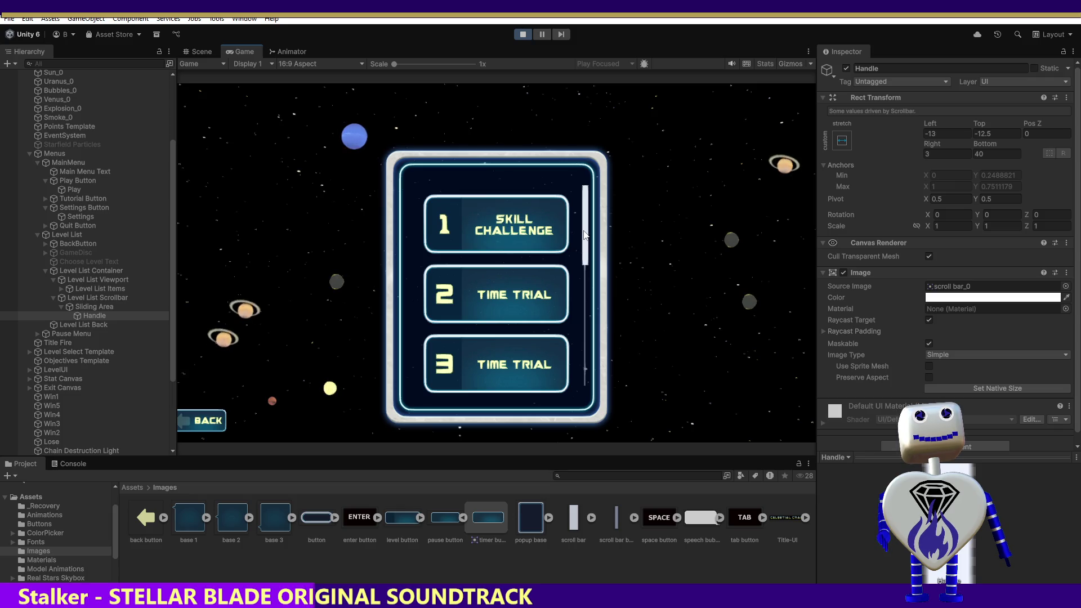
{"action": "left_click", "coordinate": [977, 154]}
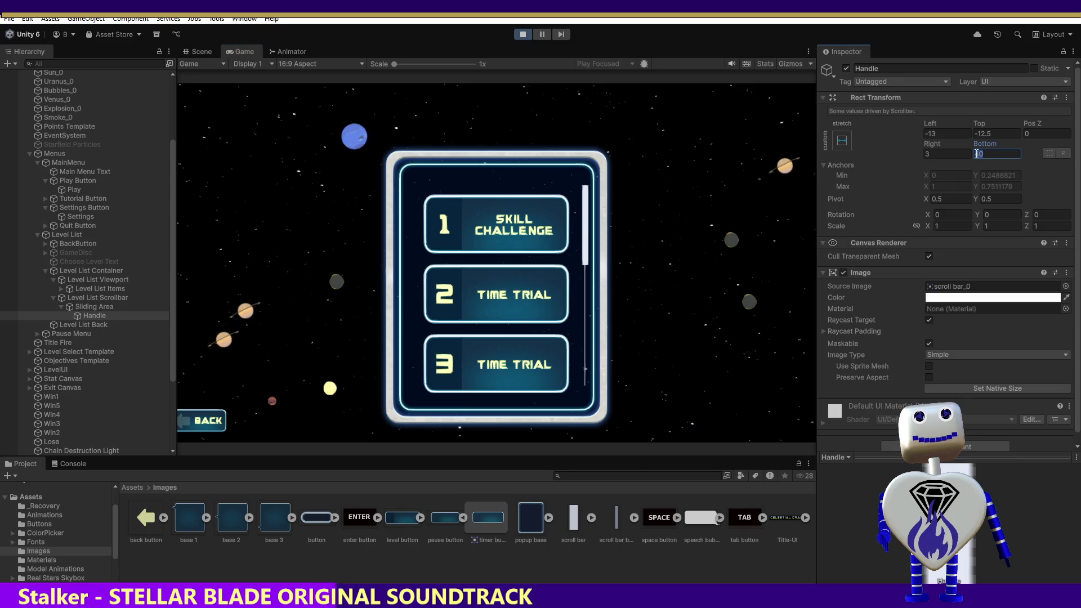
{"action": "type", "text": "2"}
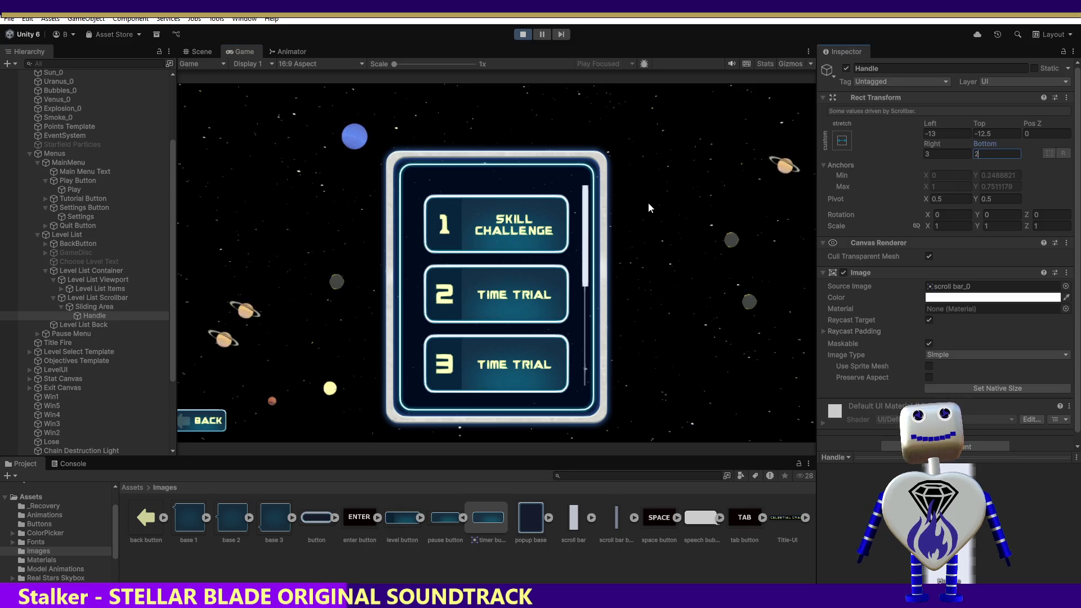
{"action": "left_click_drag", "start_coordinate": [585, 247], "coordinate": [583, 292]}
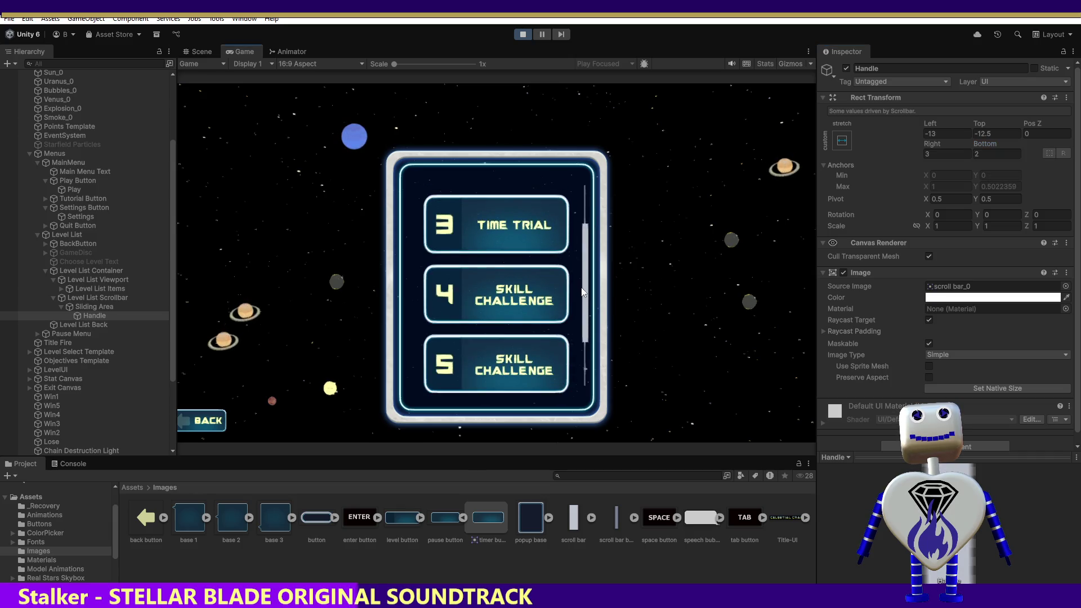
{"action": "type", "text": "10"}
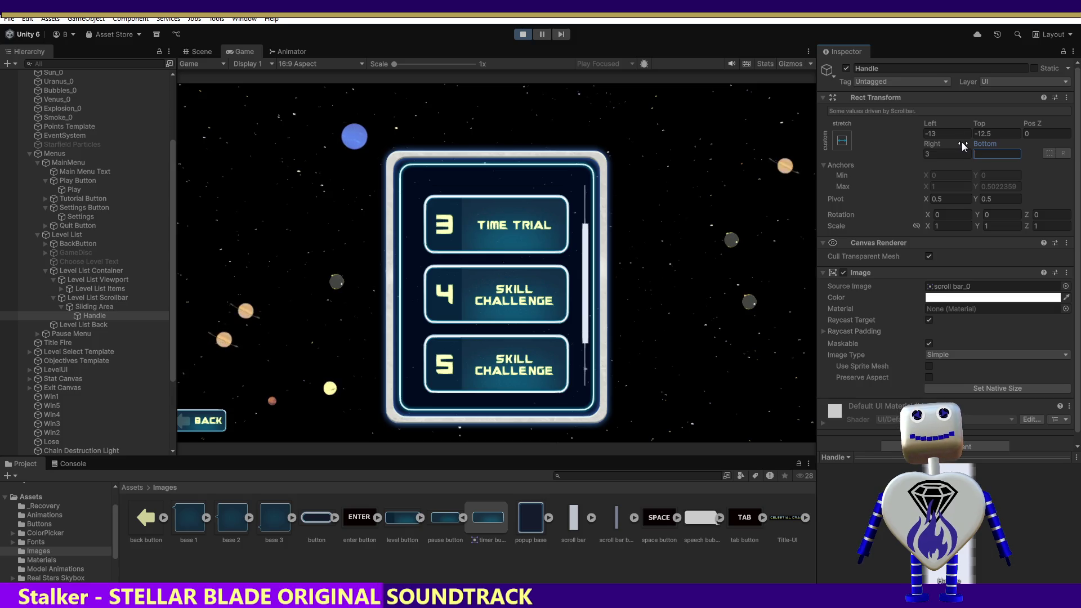
{"action": "key", "text": "BackSpace"}
{"action": "type", "text": "85"}
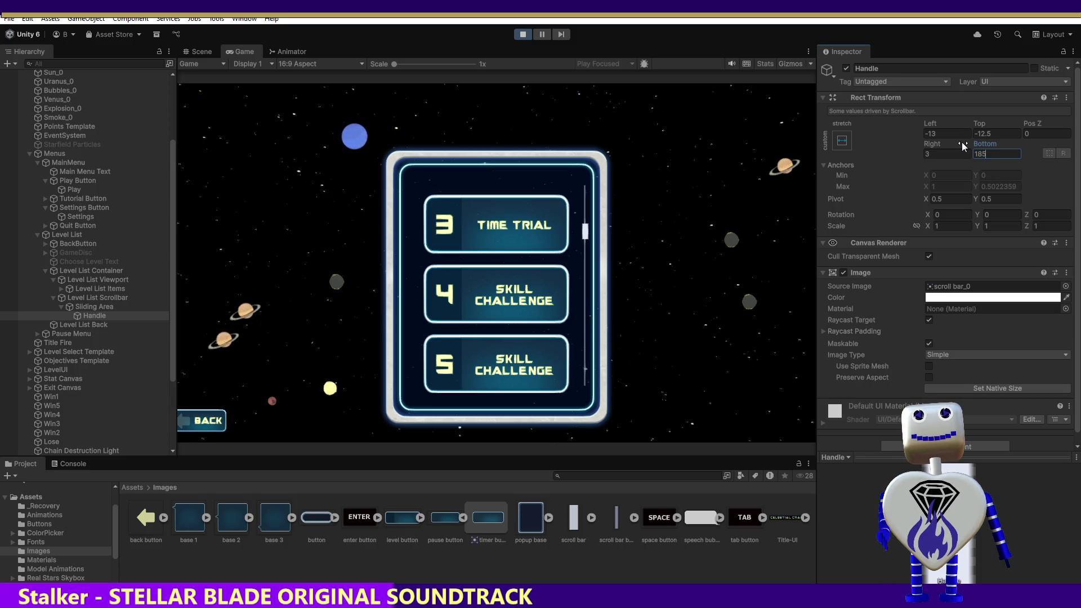
{"action": "scroll", "coordinate": [586, 230], "scroll_direction": "up", "scroll_amount": 3}
{"action": "scroll", "coordinate": [586, 231], "scroll_direction": "down", "scroll_amount": 3}
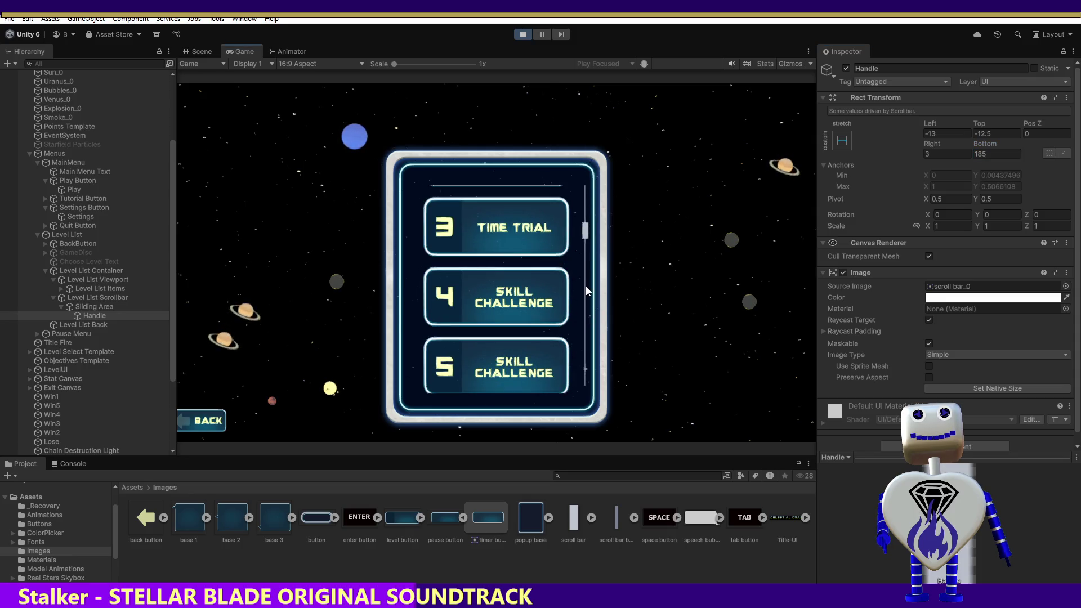
{"action": "left_click", "coordinate": [91, 319]}
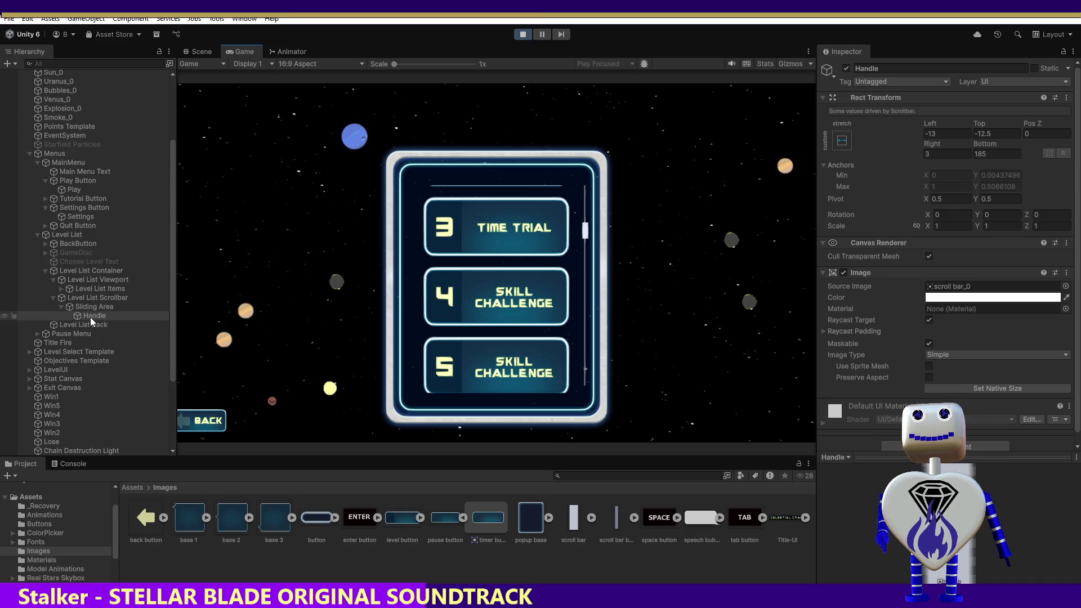
{"action": "left_click", "coordinate": [528, 35]}
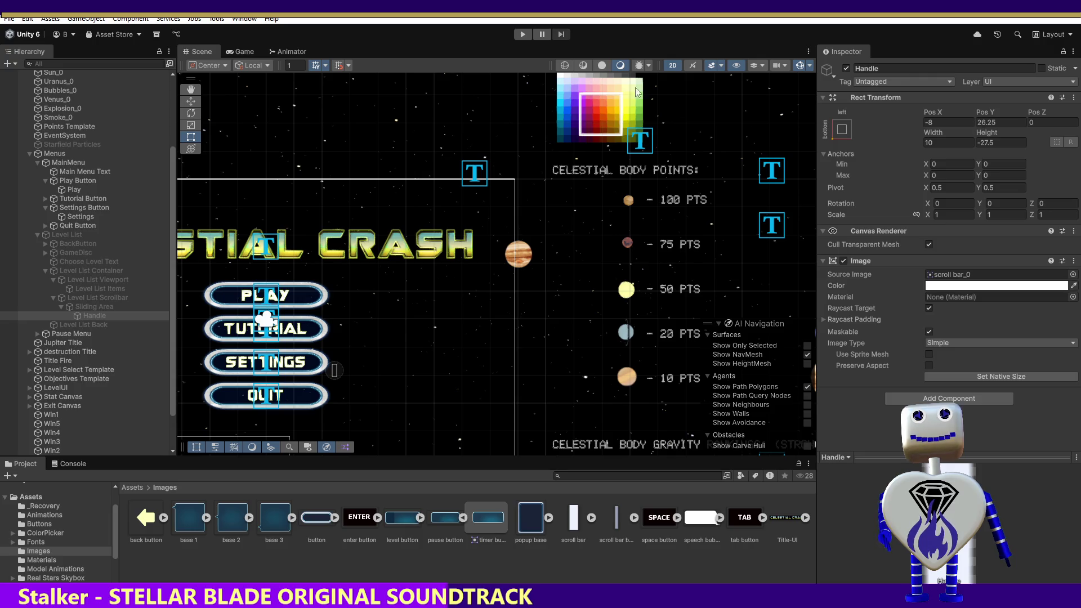
- Set the scrollbar Handle's Height to 185 in edit mode
{"action": "left_click", "coordinate": [86, 306]}
{"action": "left_click", "coordinate": [88, 314]}
{"action": "left_click", "coordinate": [1002, 142]}
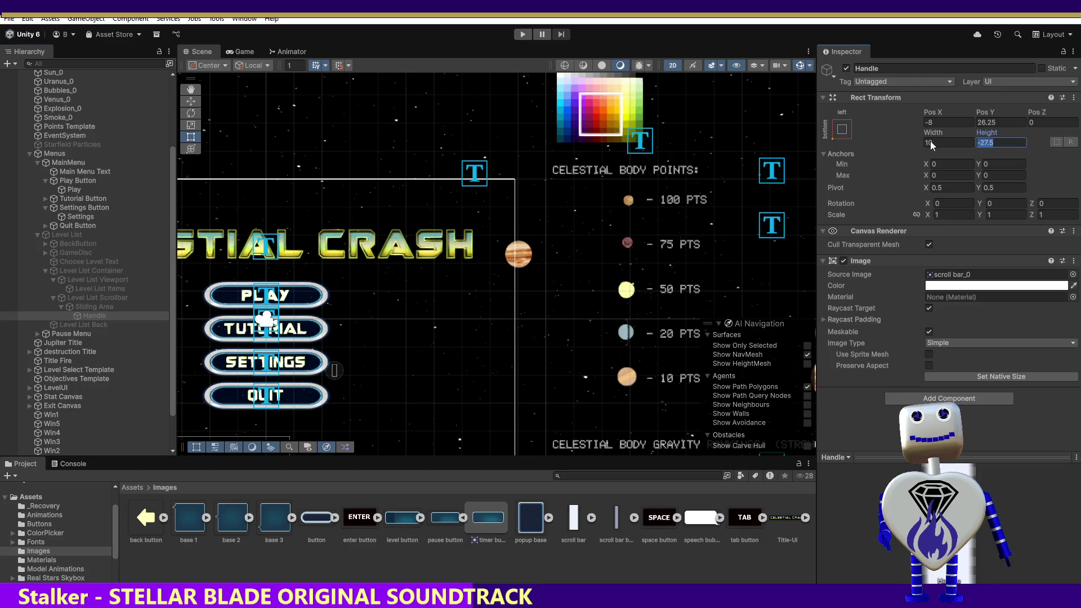
{"action": "type", "text": "185"}
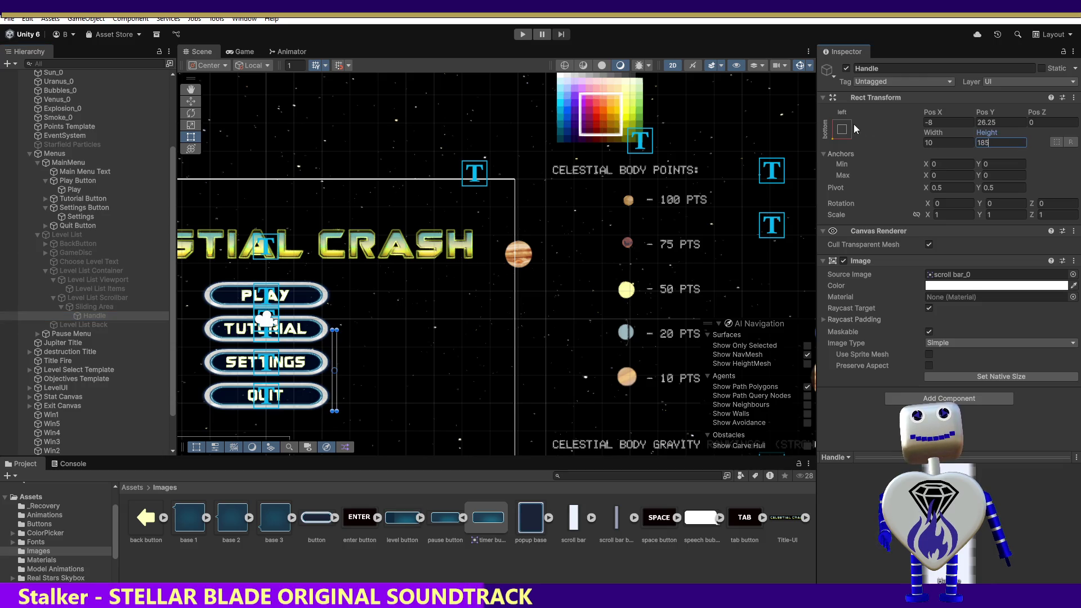
- Test-scroll the level list in play mode, stop, and start the game again
{"action": "left_click", "coordinate": [522, 35]}
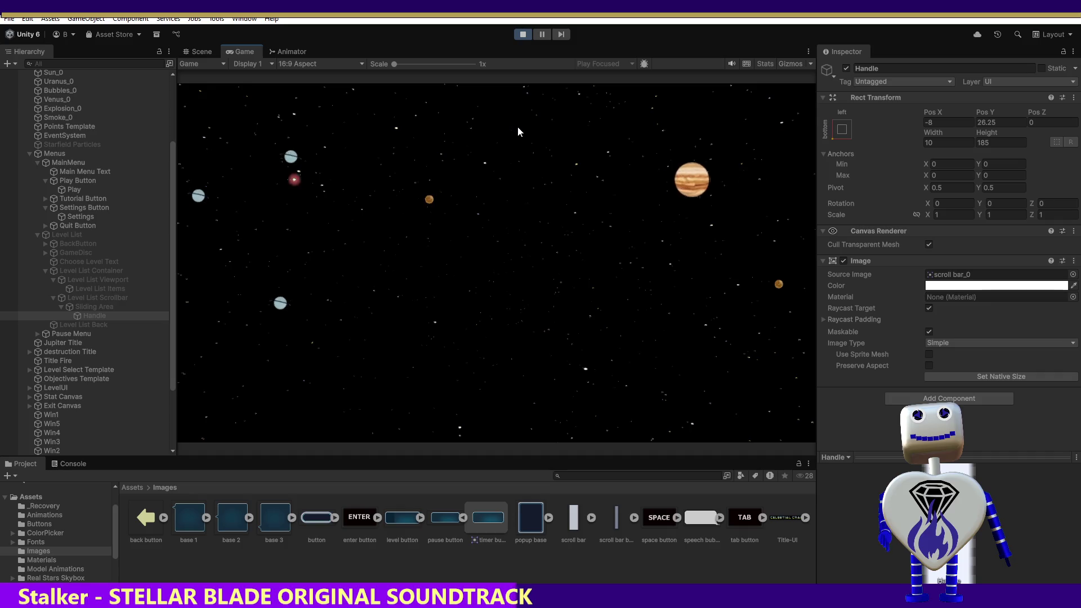
{"action": "left_click", "coordinate": [514, 238]}
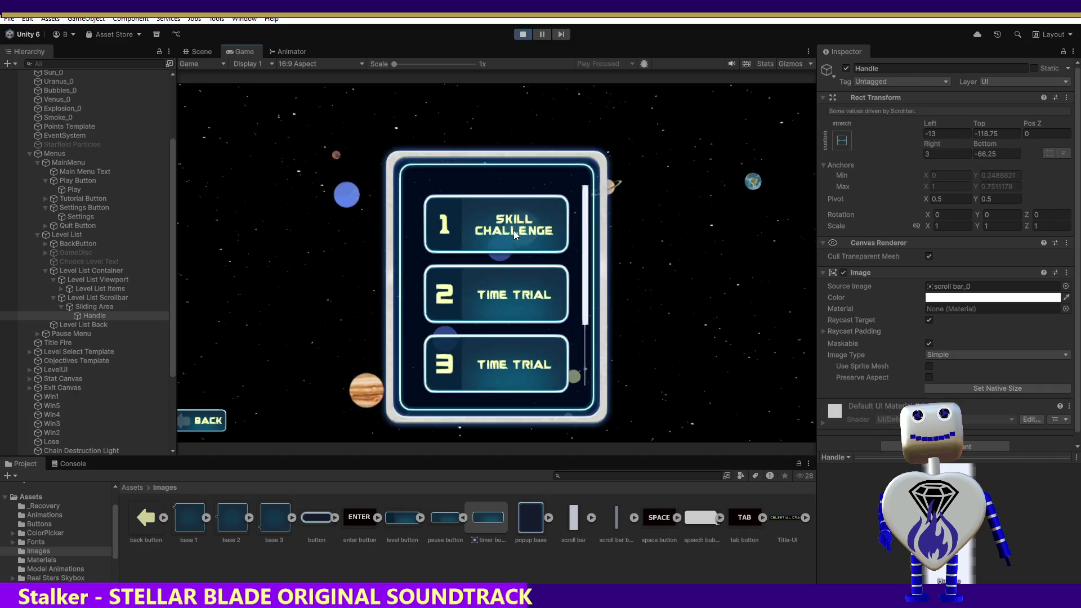
{"action": "scroll", "coordinate": [578, 328], "scroll_direction": "down", "scroll_amount": 3}
{"action": "scroll", "coordinate": [577, 328], "scroll_direction": "up", "scroll_amount": 5}
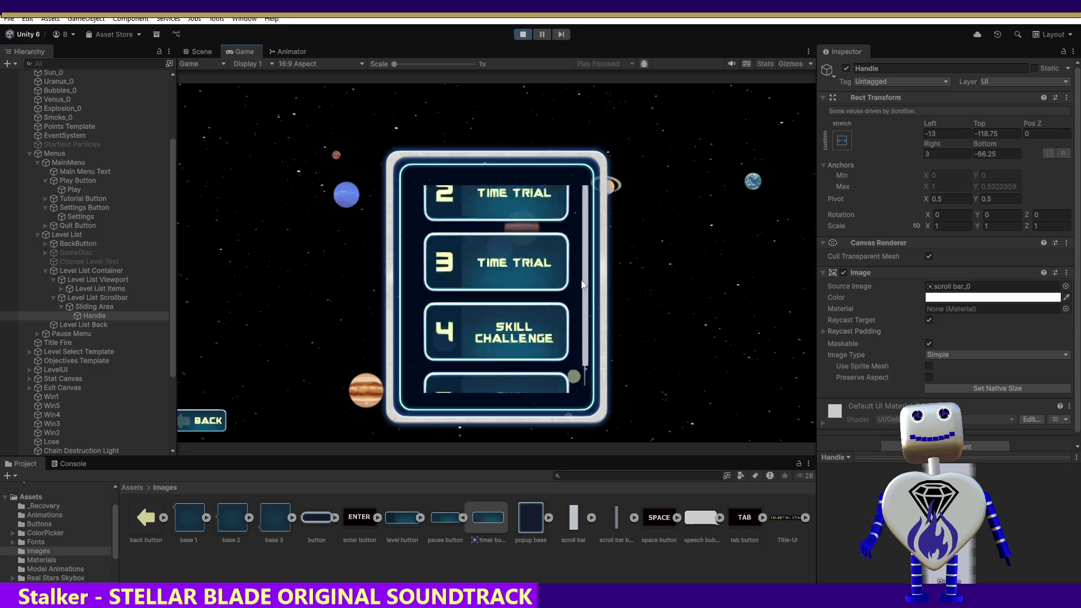
{"action": "left_click", "coordinate": [524, 34]}
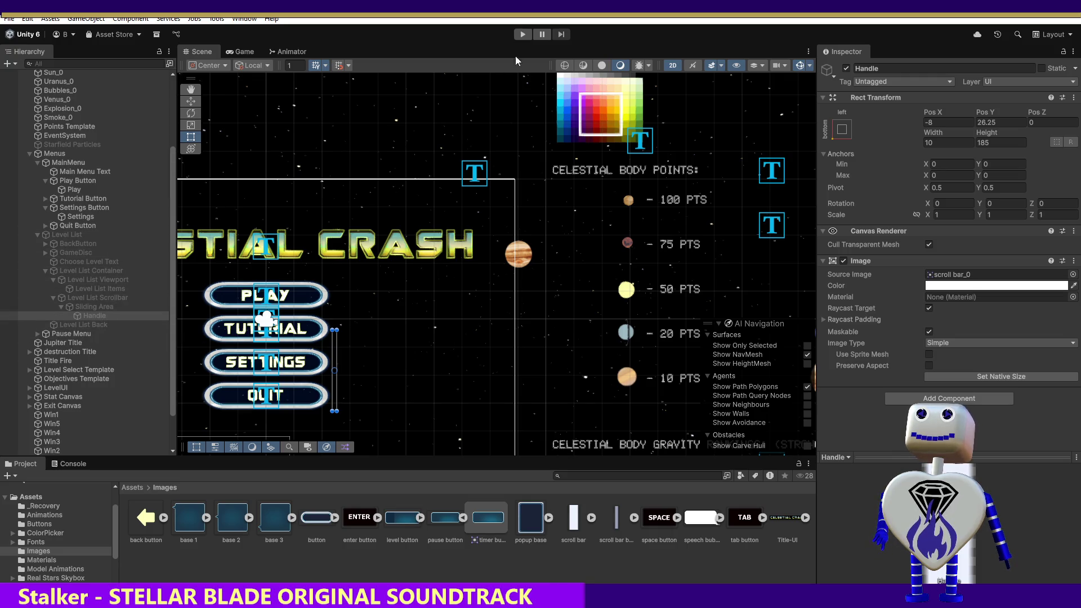
{"action": "left_click", "coordinate": [523, 34]}
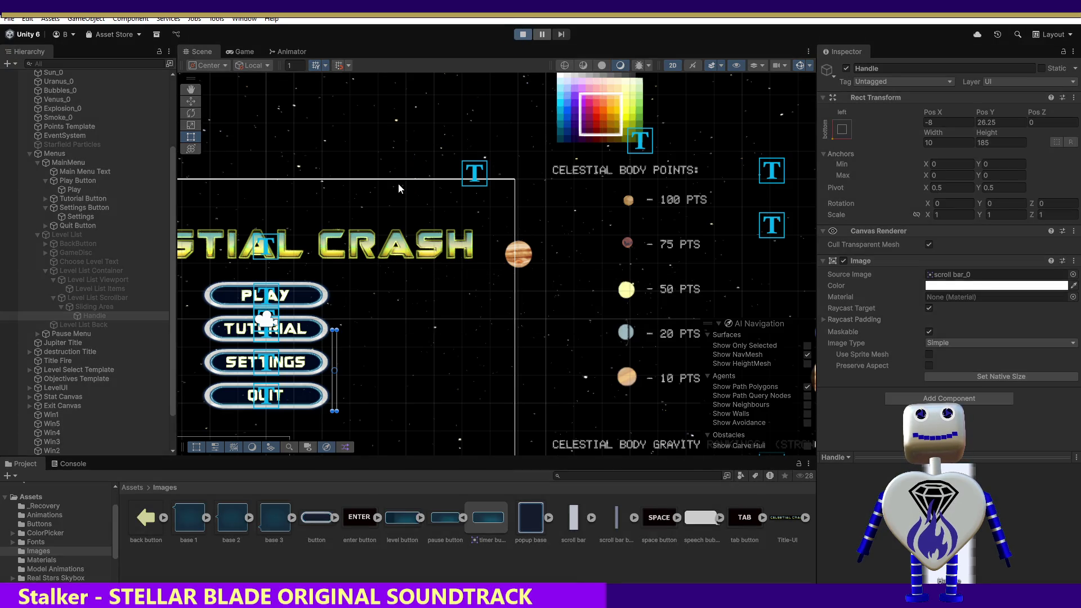
- Open the in-game level list showing Skill Challenge and Time Trial levels beside the Objective panel
{"action": "left_click", "coordinate": [522, 235]}
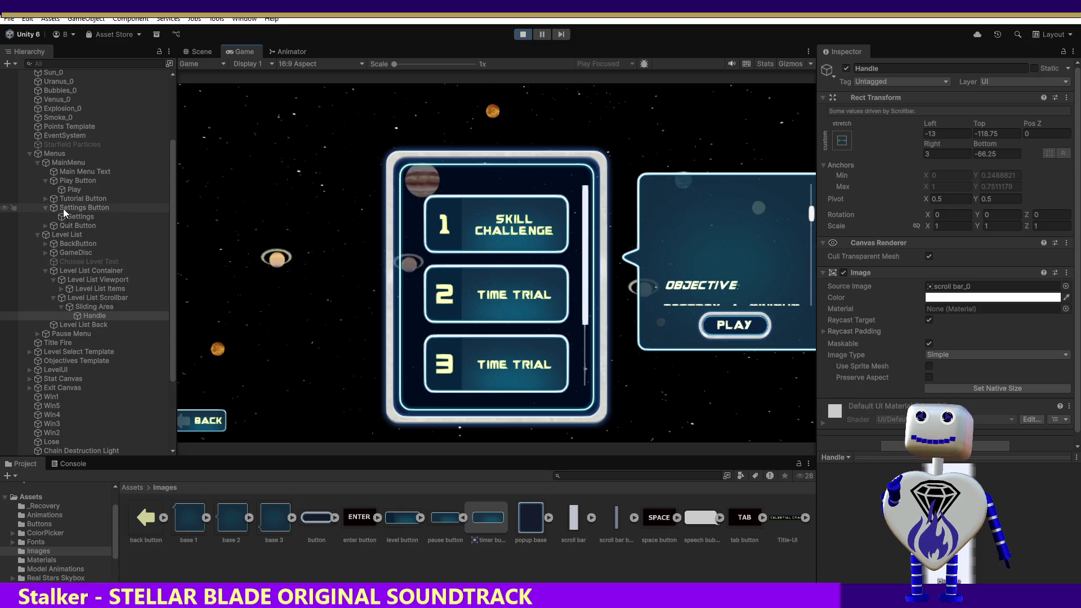
- Expand GameDisc and Level Info Container in the Hierarchy to locate the Level Info Scrollbar
{"action": "left_click", "coordinate": [37, 334]}
{"action": "left_click", "coordinate": [36, 333]}
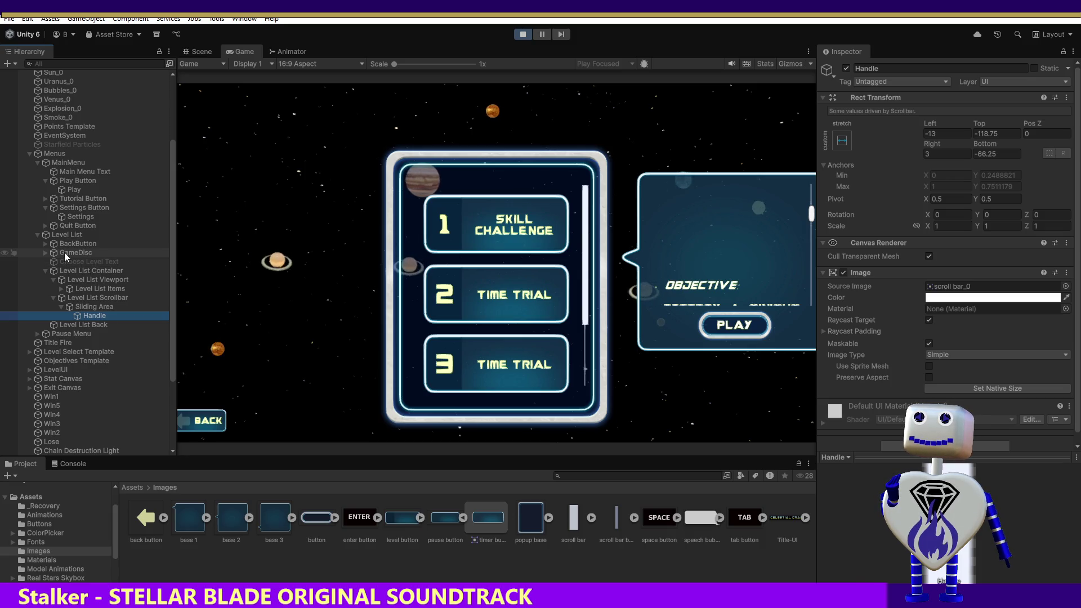
{"action": "left_click", "coordinate": [45, 252]}
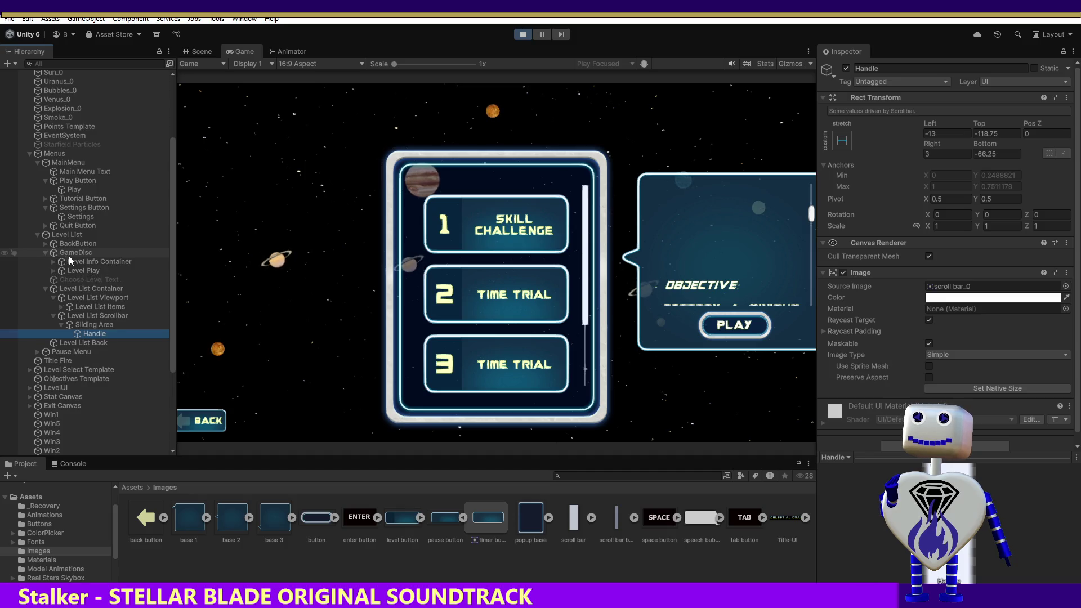
{"action": "left_click", "coordinate": [71, 261]}
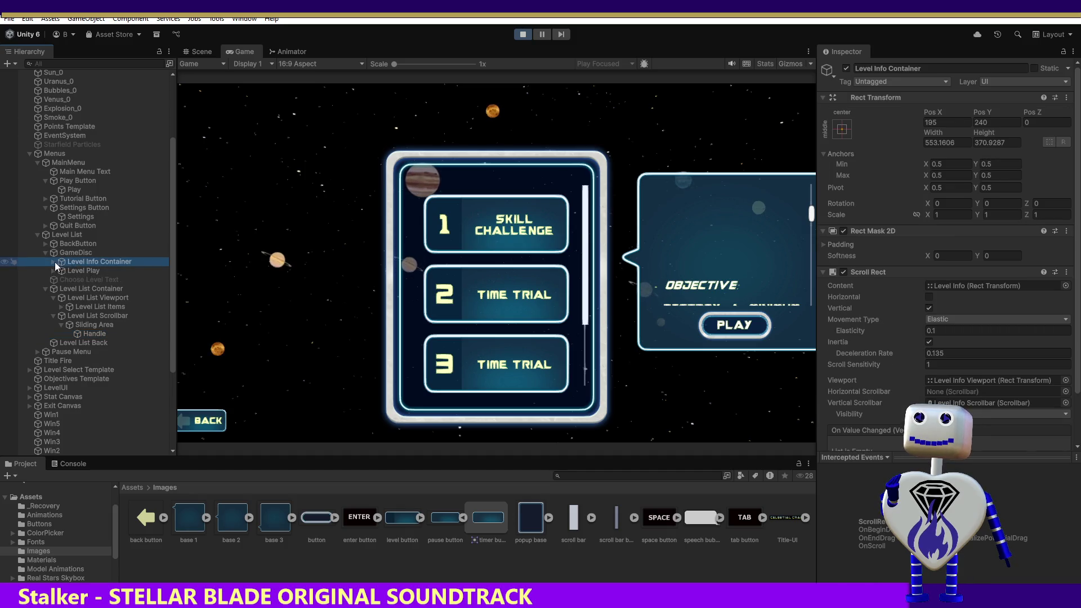
{"action": "left_click", "coordinate": [52, 261]}
{"action": "left_click", "coordinate": [105, 272]}
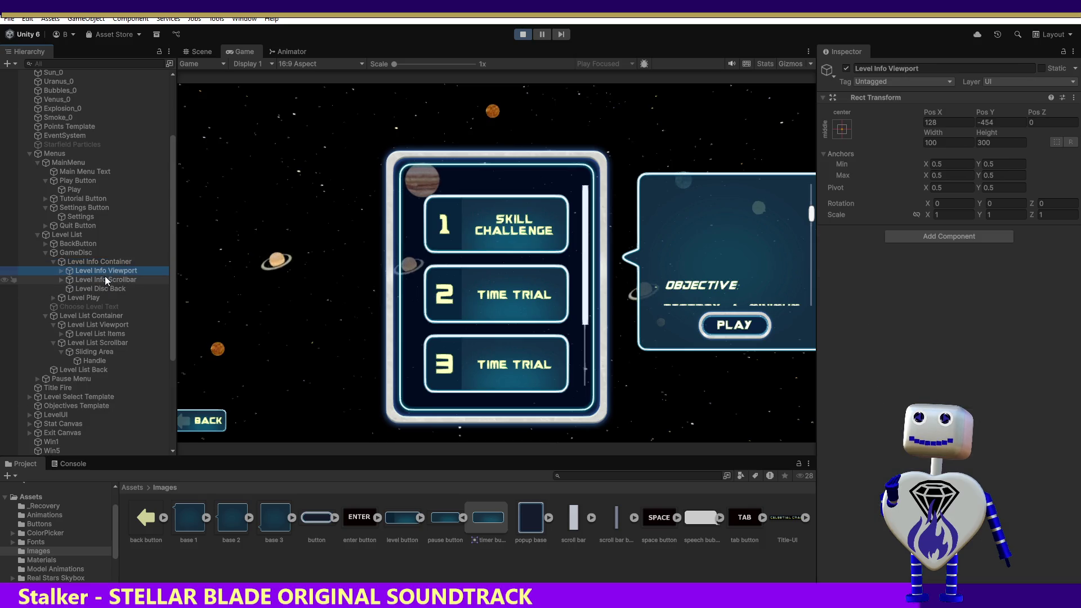
{"action": "left_click", "coordinate": [105, 279]}
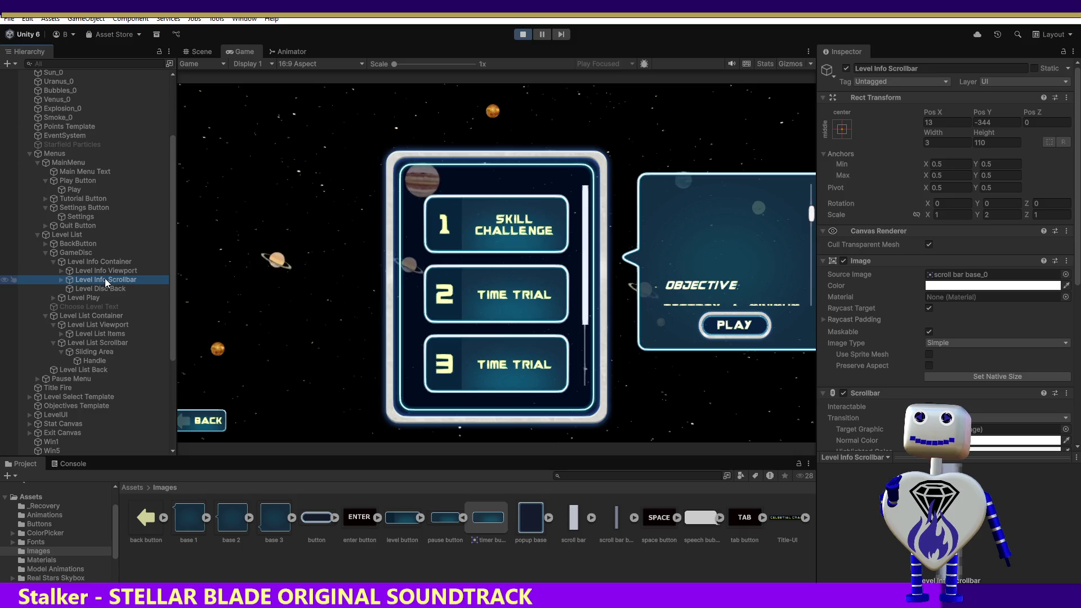
{"action": "left_click", "coordinate": [522, 35]}
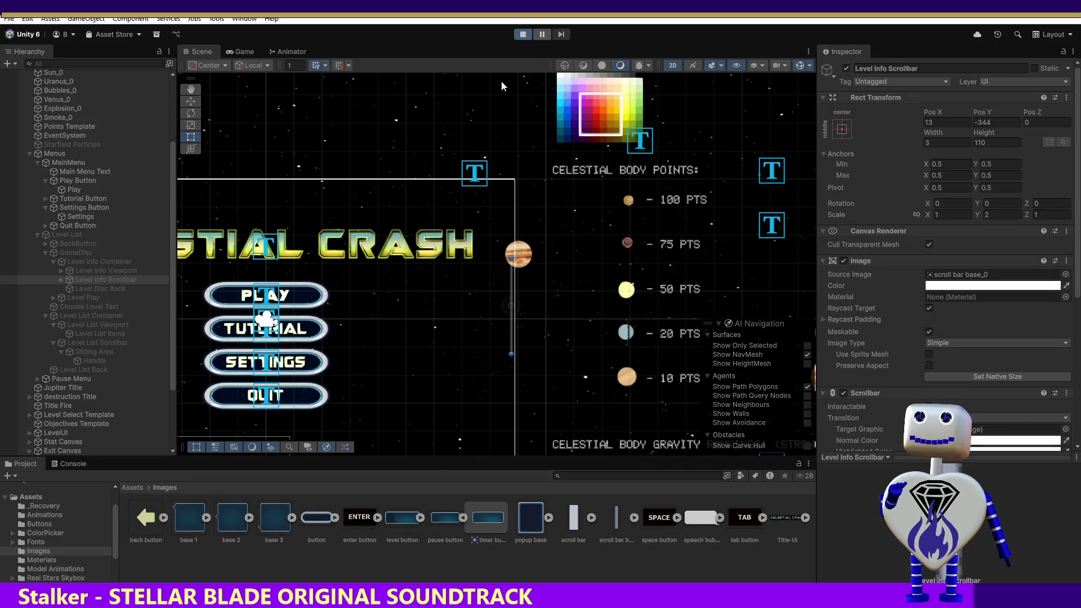
- Reopen level select and inspect the Level Info Scrollbar's Sliding Area and Handle
{"action": "left_click", "coordinate": [498, 240]}
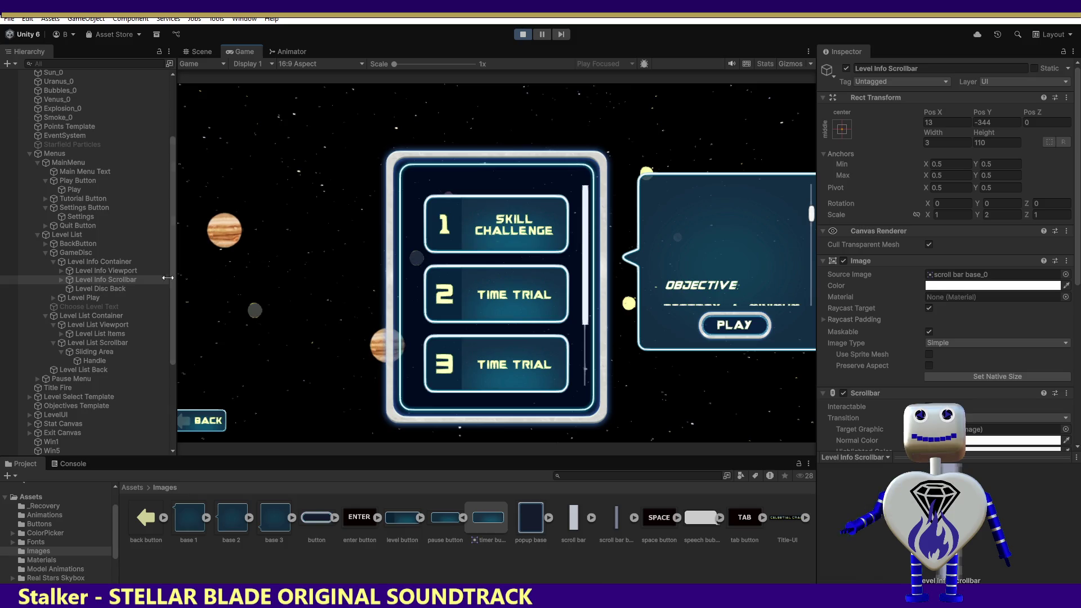
{"action": "left_click", "coordinate": [61, 279]}
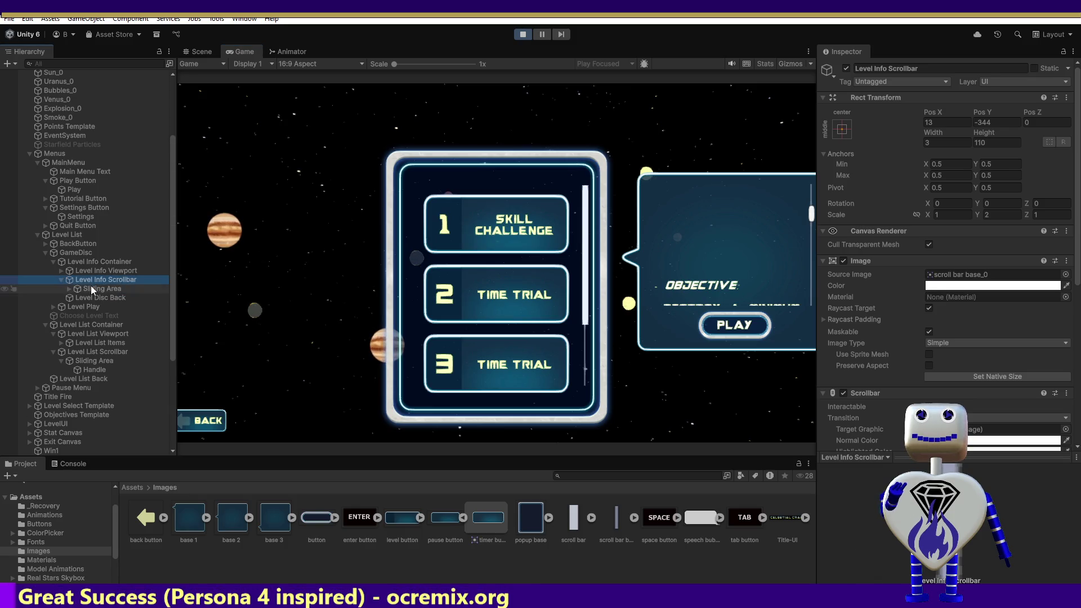
{"action": "left_click", "coordinate": [90, 287]}
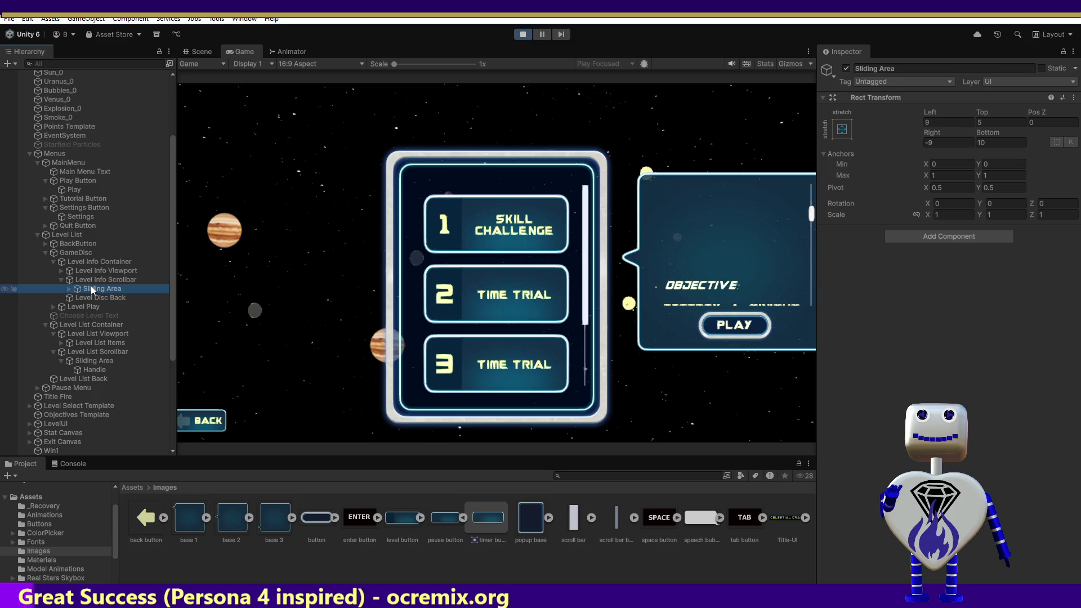
{"action": "left_click", "coordinate": [86, 294]}
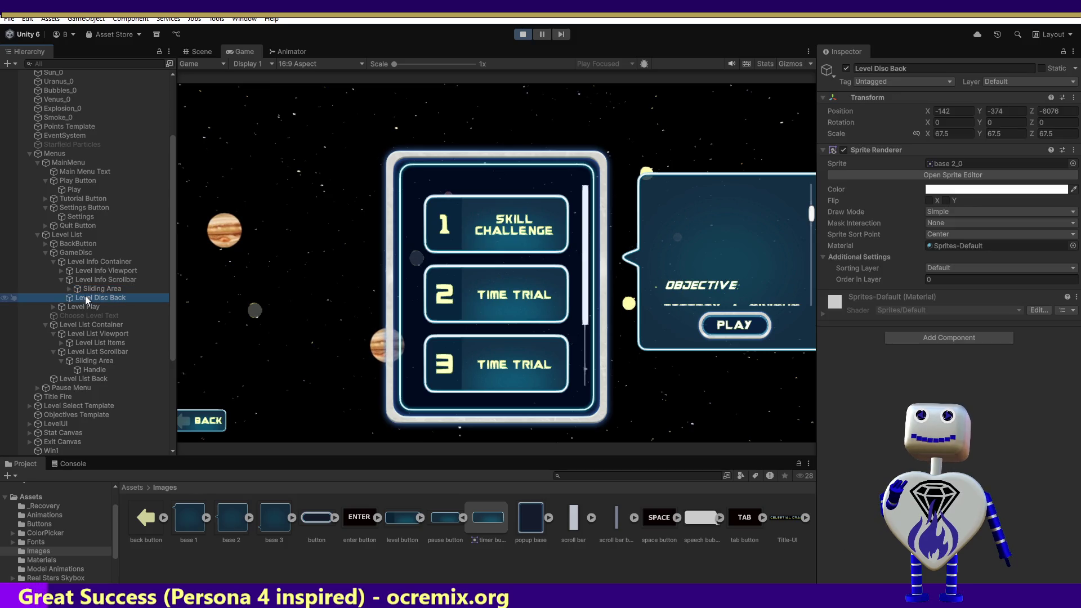
{"action": "left_click", "coordinate": [87, 291]}
{"action": "left_click", "coordinate": [69, 288]}
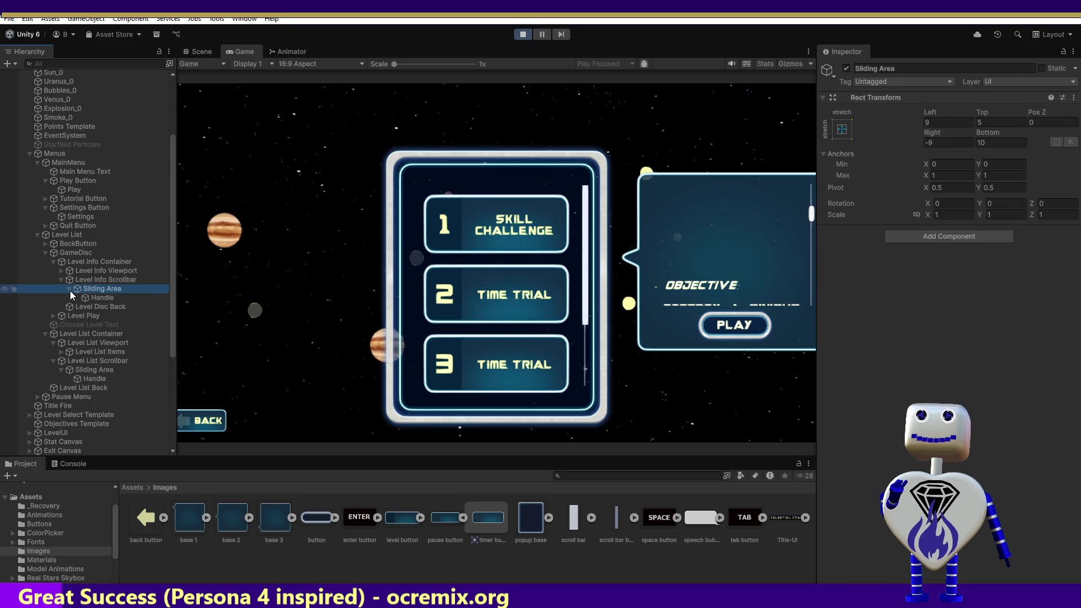
{"action": "left_click", "coordinate": [92, 281]}
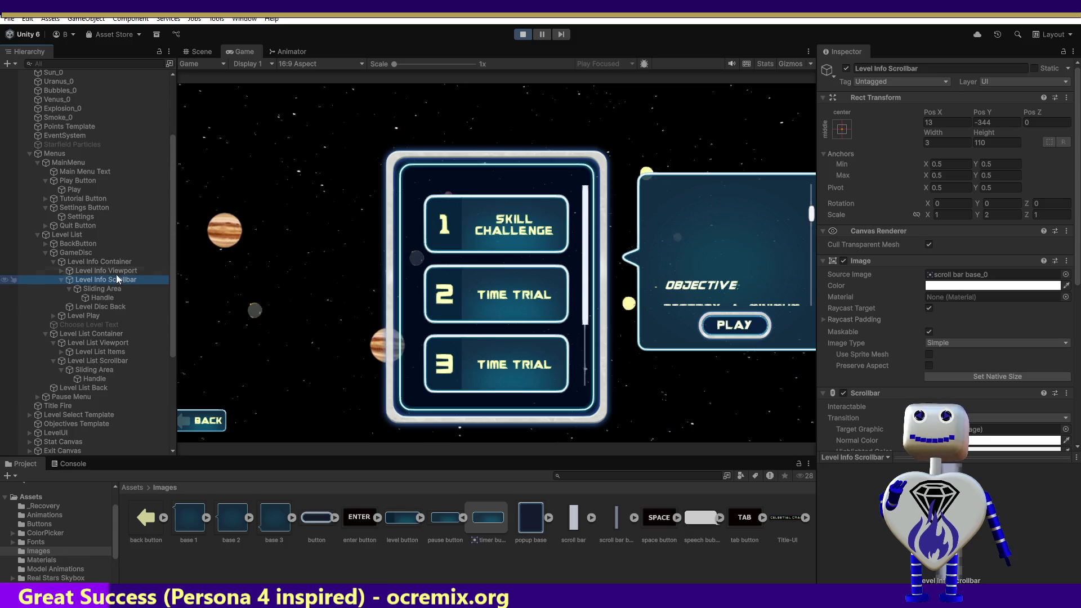
{"action": "left_click", "coordinate": [62, 270]}
- Select the Level Info object and try a top-left anchor preset, then undo it
{"action": "left_click", "coordinate": [70, 280]}
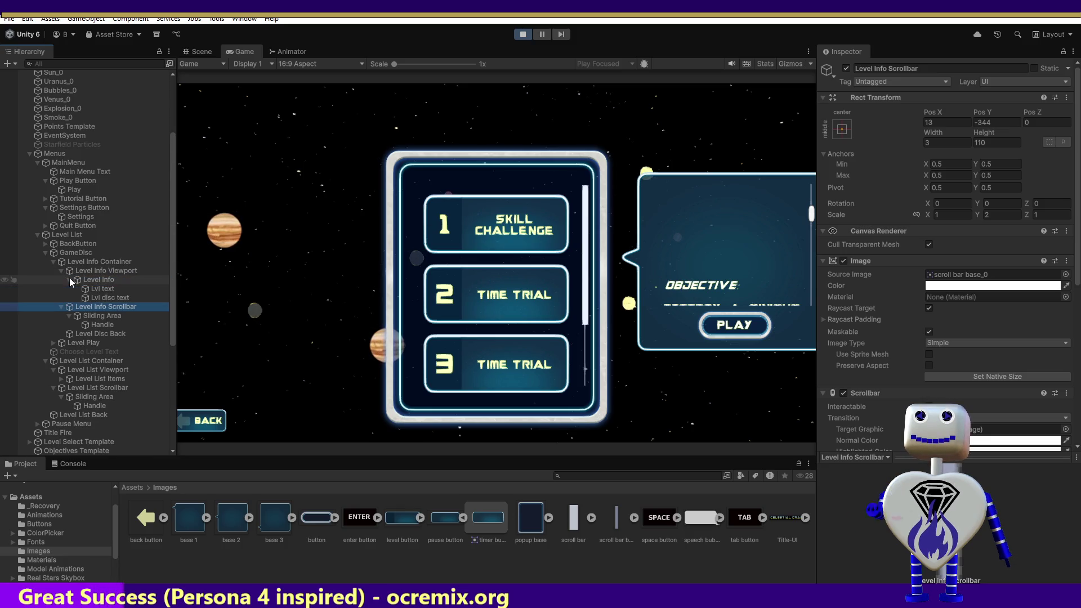
{"action": "left_click", "coordinate": [110, 280]}
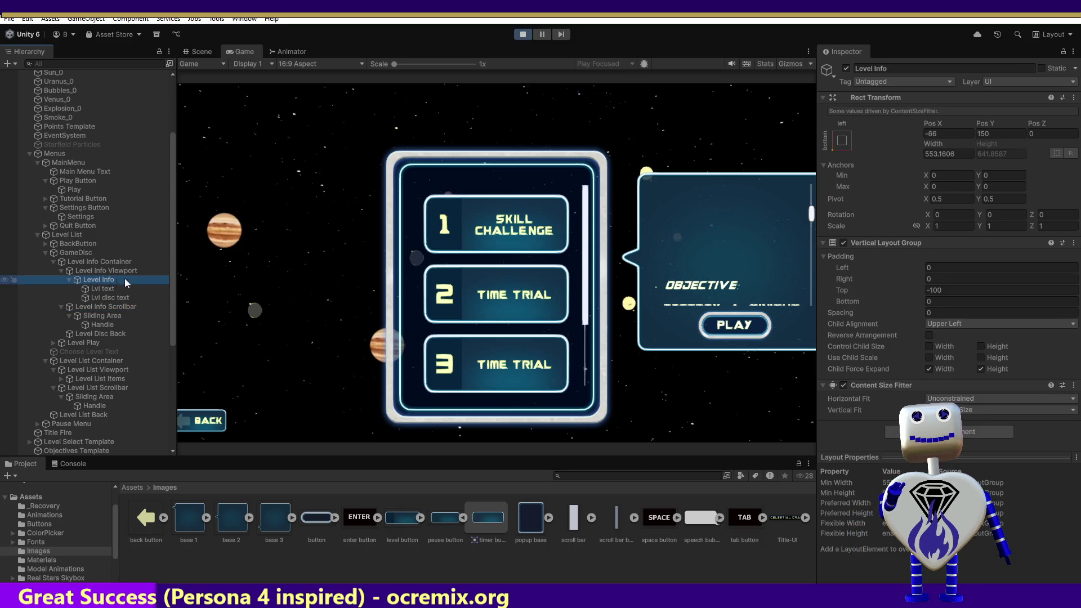
{"action": "left_click", "coordinate": [928, 133]}
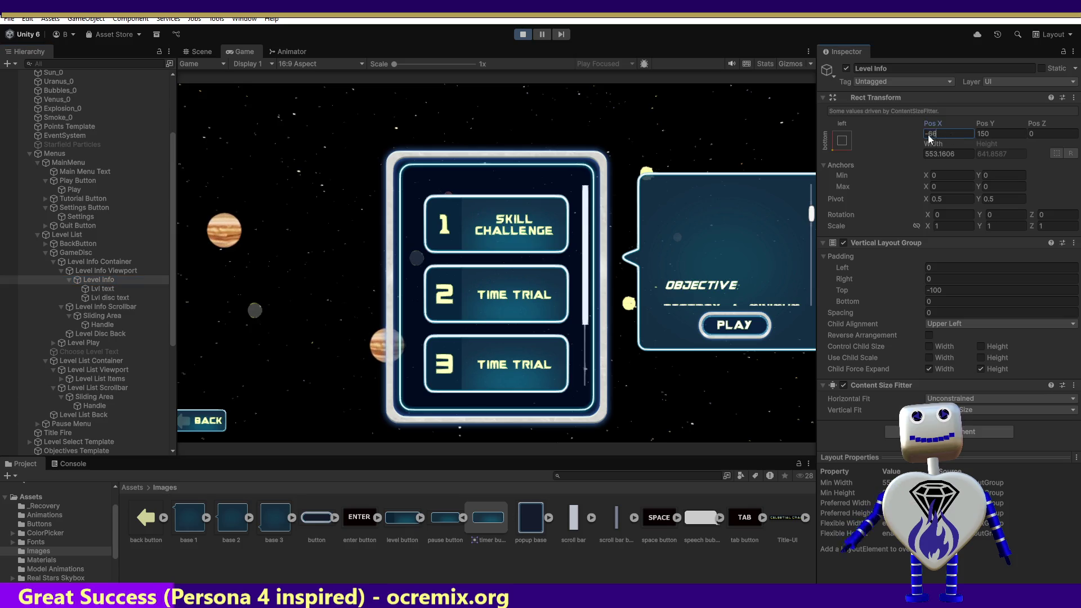
{"action": "left_click", "coordinate": [838, 145]}
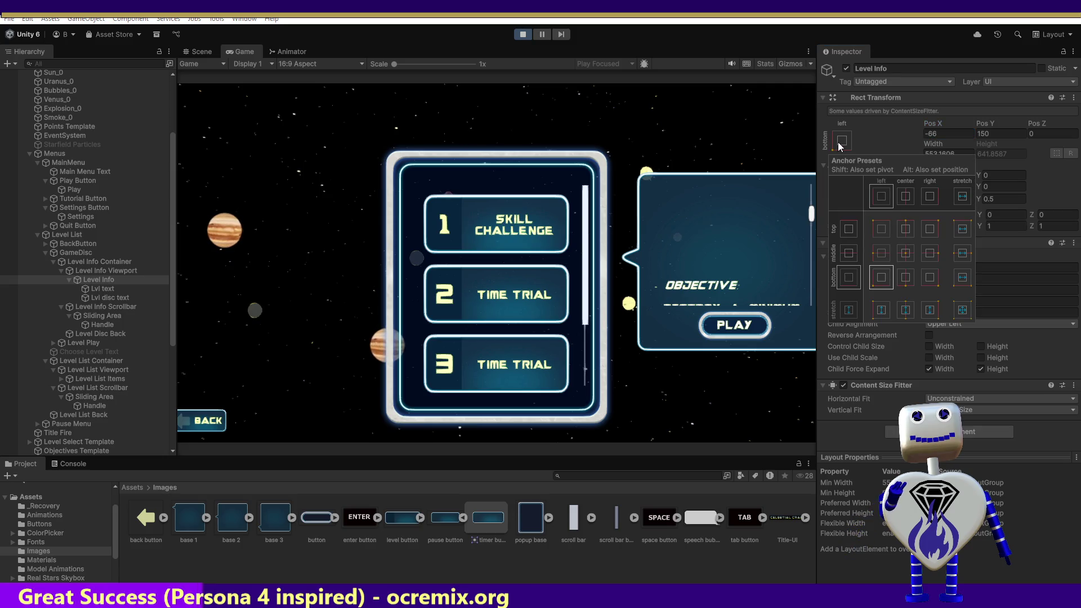
{"action": "left_click", "coordinate": [882, 229]}
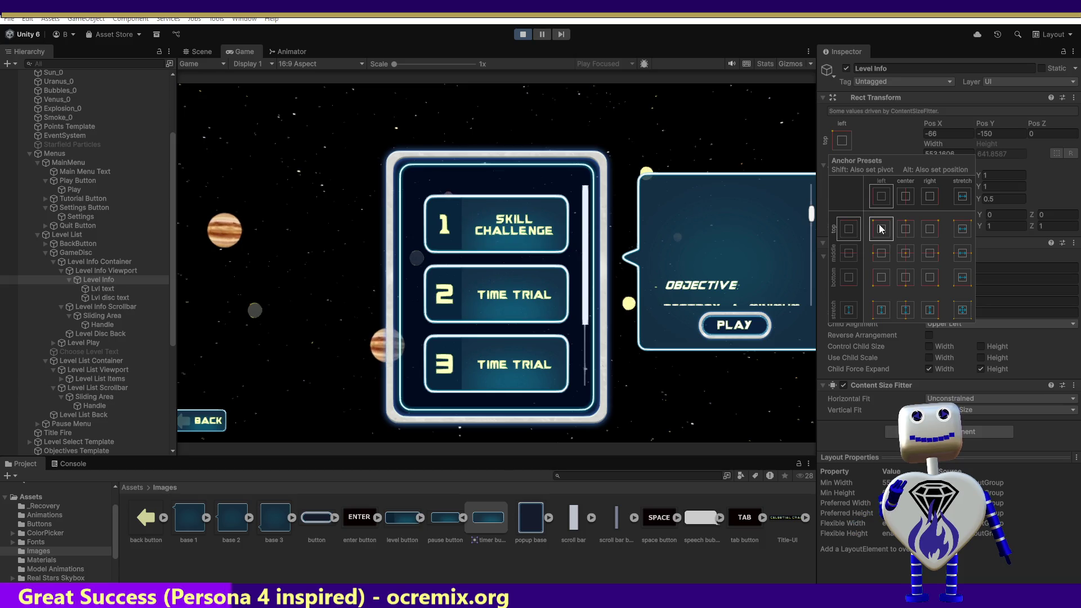
{"action": "key", "text": "ctrl+z"}
- Try new Pos X and Pos Y values for Level Info, reverting to -66 and 150
{"action": "left_click", "coordinate": [938, 133]}
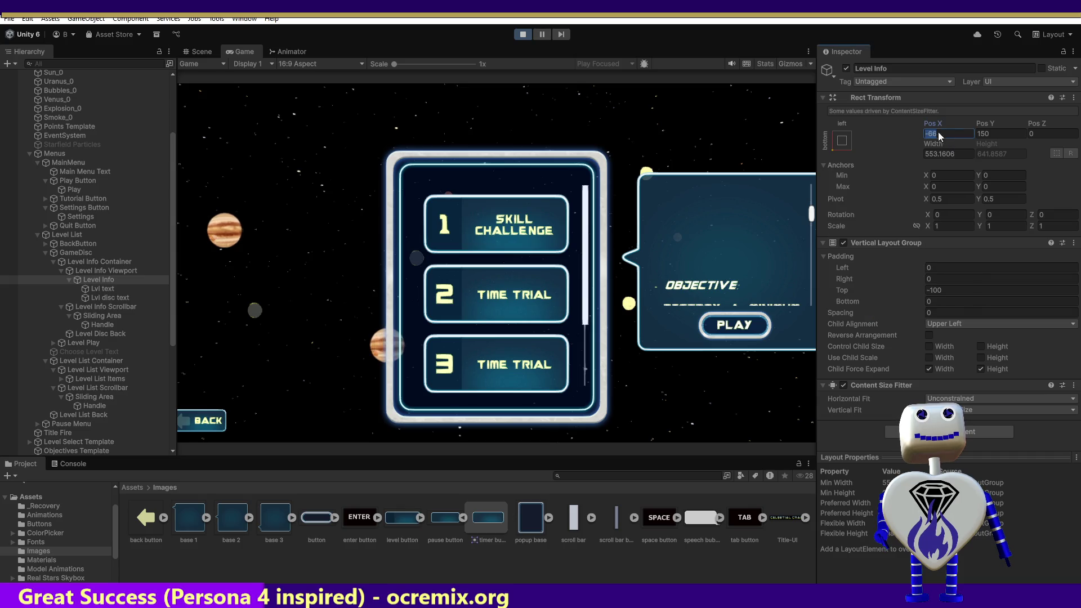
{"action": "type", "text": "-"}
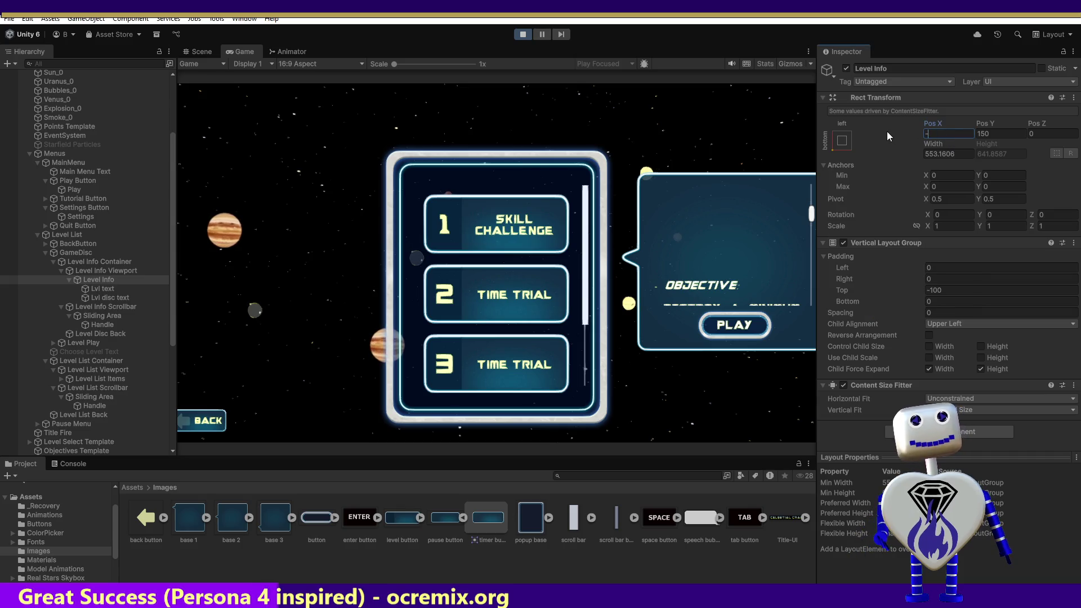
{"action": "key", "text": "BackSpace"}
{"action": "type", "text": "0"}
{"action": "key", "text": "Escape"}
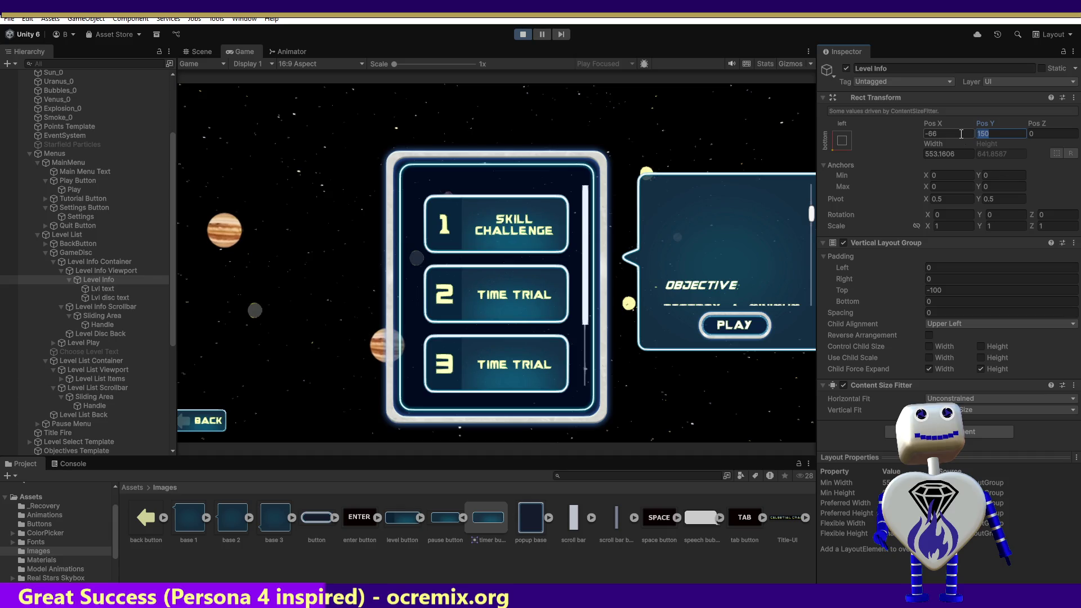
{"action": "type", "text": "0"}
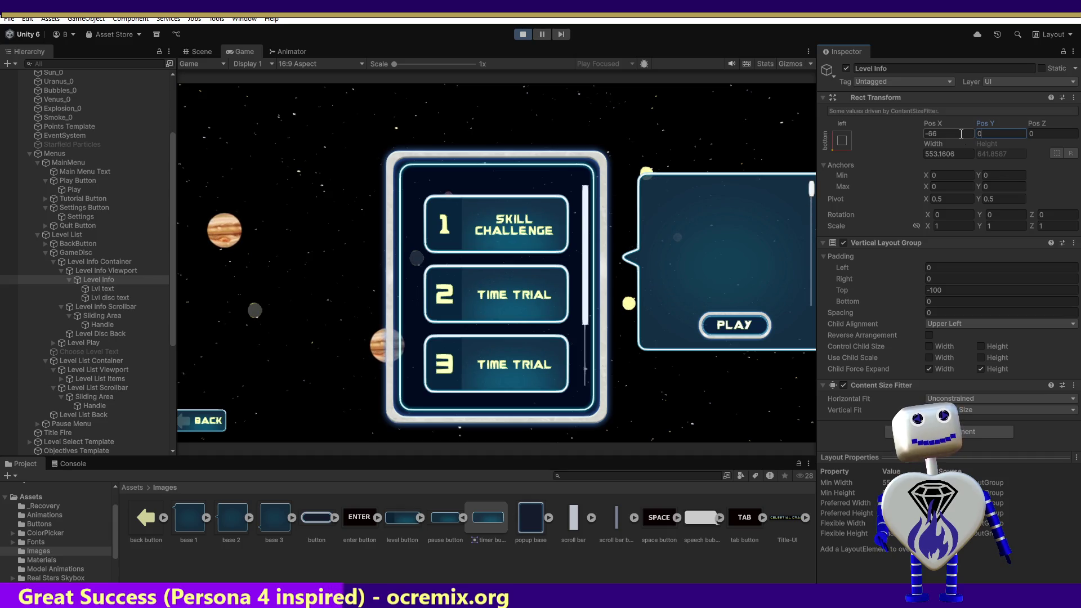
{"action": "key", "text": "Escape"}
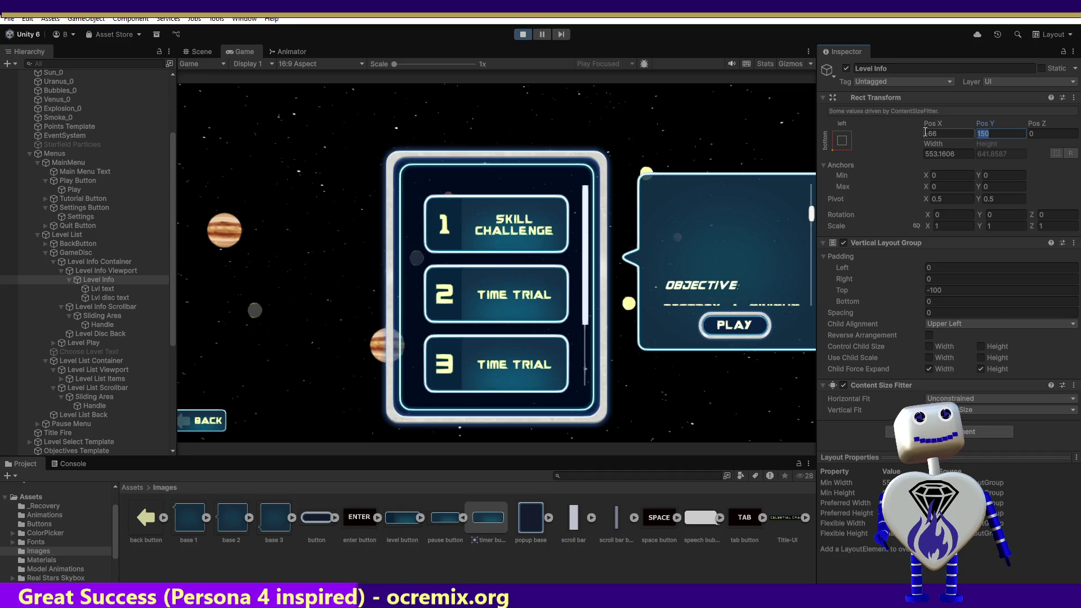
{"action": "type", "text": "75"}
{"action": "key", "text": "ctrl+z"}
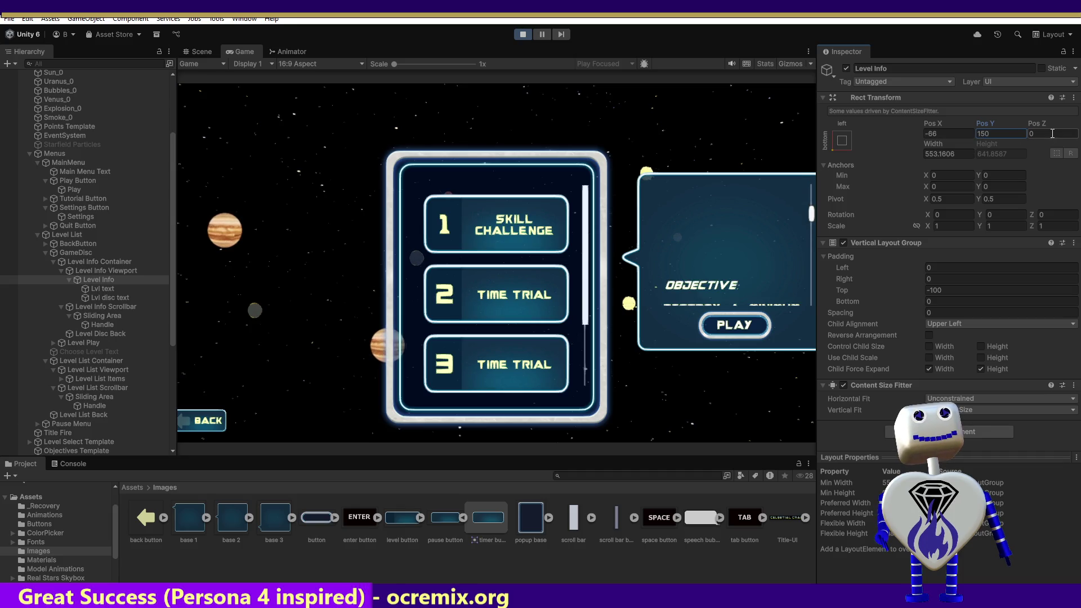
- Raise Level Info's Pos Y from 200 through 250 to 300 to reveal the full objective
{"action": "type", "text": "200"}
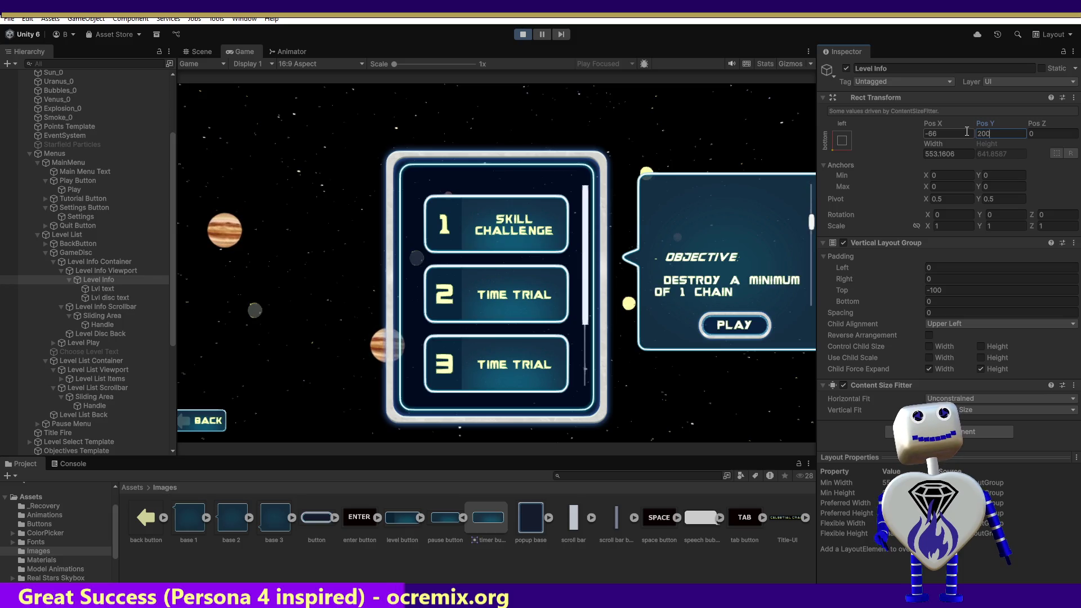
{"action": "key", "text": "BackSpace"}
{"action": "key", "text": "BackSpace"}
{"action": "type", "text": "50"}
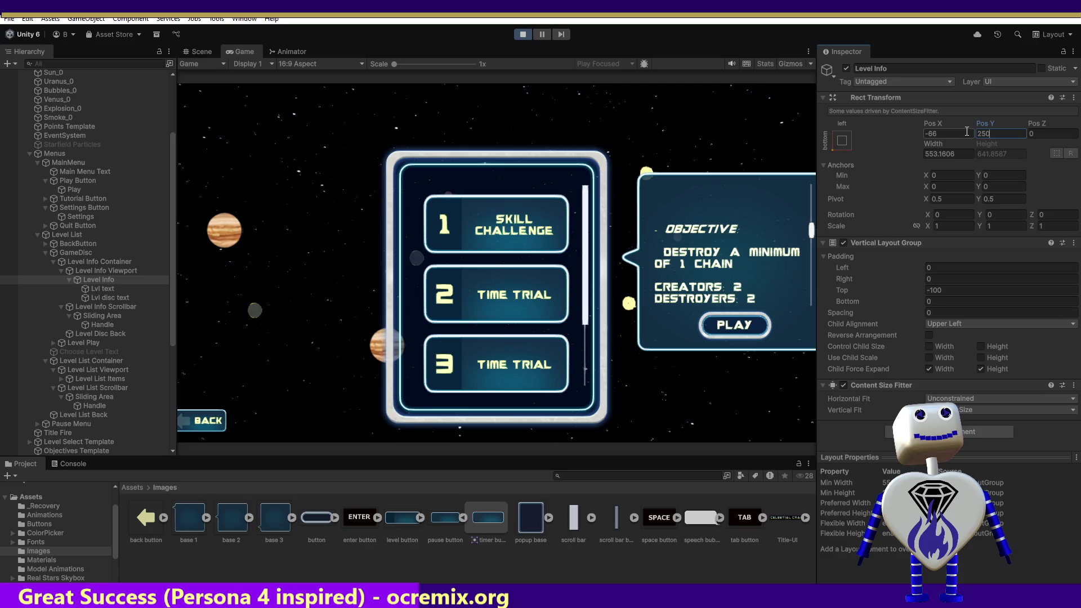
{"action": "key", "text": "BackSpace"}
{"action": "key", "text": "BackSpace"}
{"action": "type", "text": "00"}
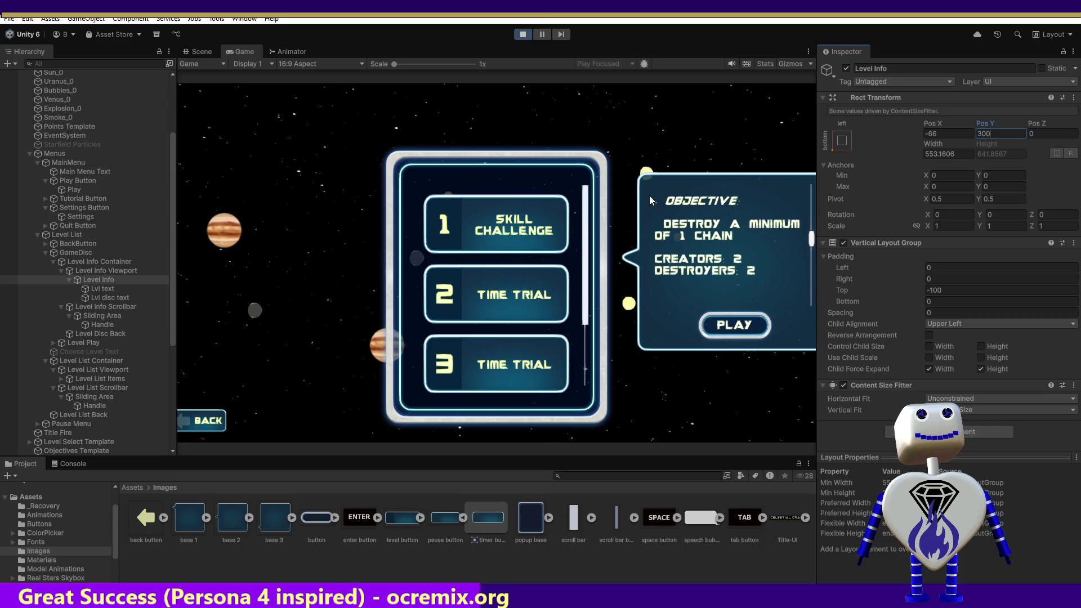
{"action": "mouse_move", "coordinate": [649, 195]}
{"action": "left_mouse_down"}
{"action": "mouse_move", "coordinate": [708, 170]}
{"action": "mouse_move", "coordinate": [711, 142]}
{"action": "mouse_move", "coordinate": [711, 170]}
{"action": "left_mouse_up"}
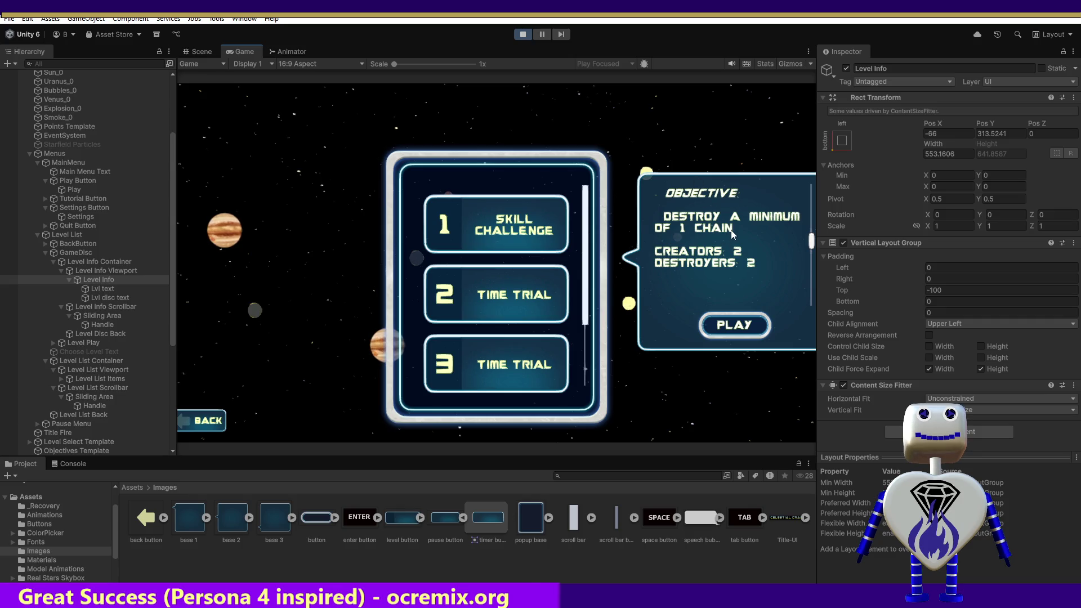
- Stop play, enter 300 as Level Info's Pos Y in edit mode, and rerun the game
{"action": "left_click", "coordinate": [523, 35]}
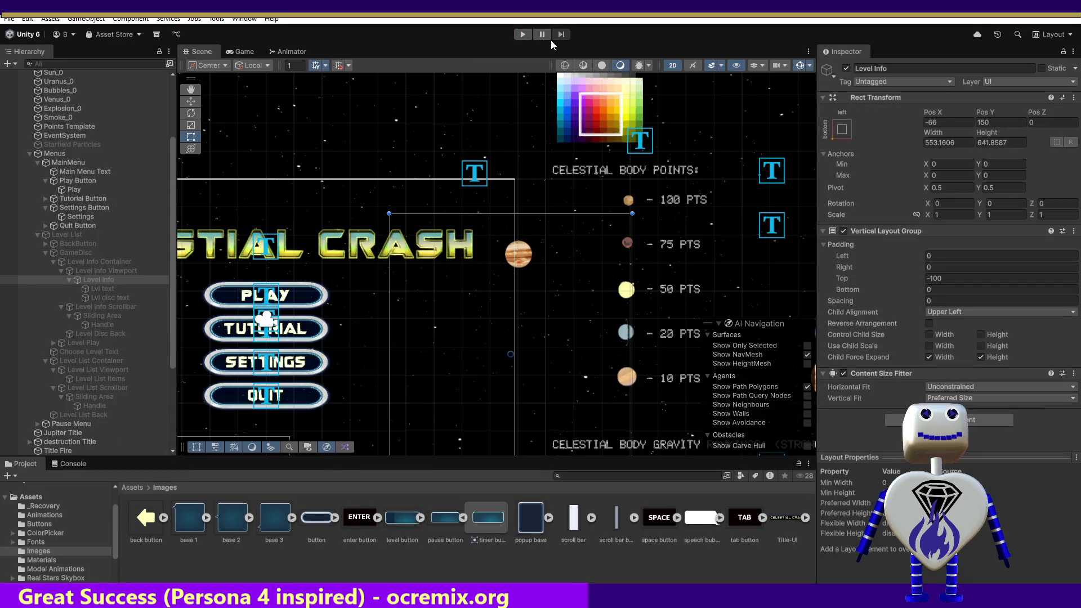
{"action": "left_click", "coordinate": [999, 123]}
{"action": "type", "text": "300"}
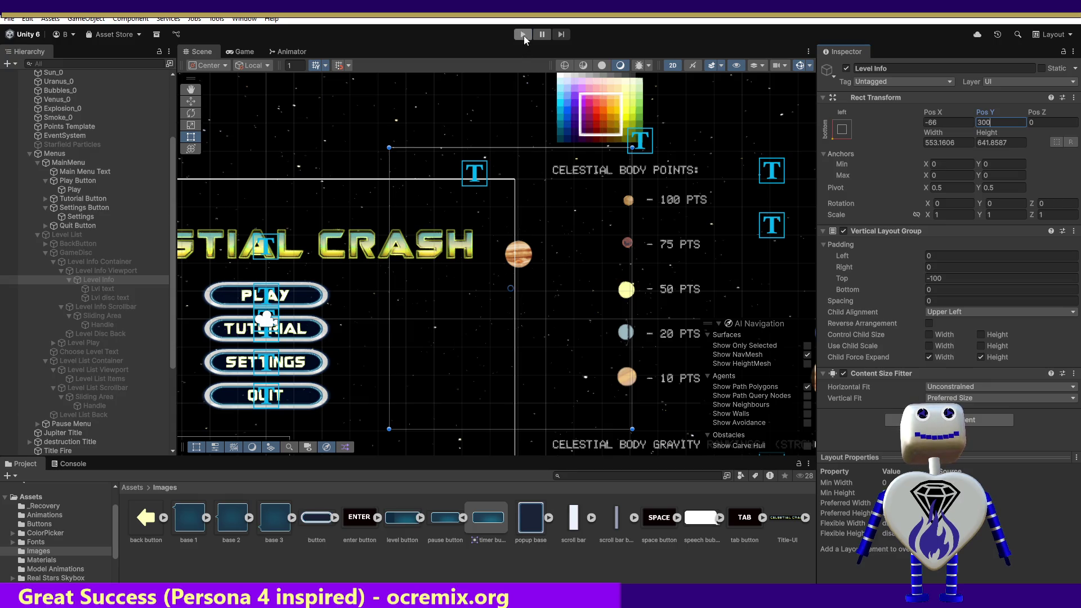
{"action": "left_click", "coordinate": [523, 35]}
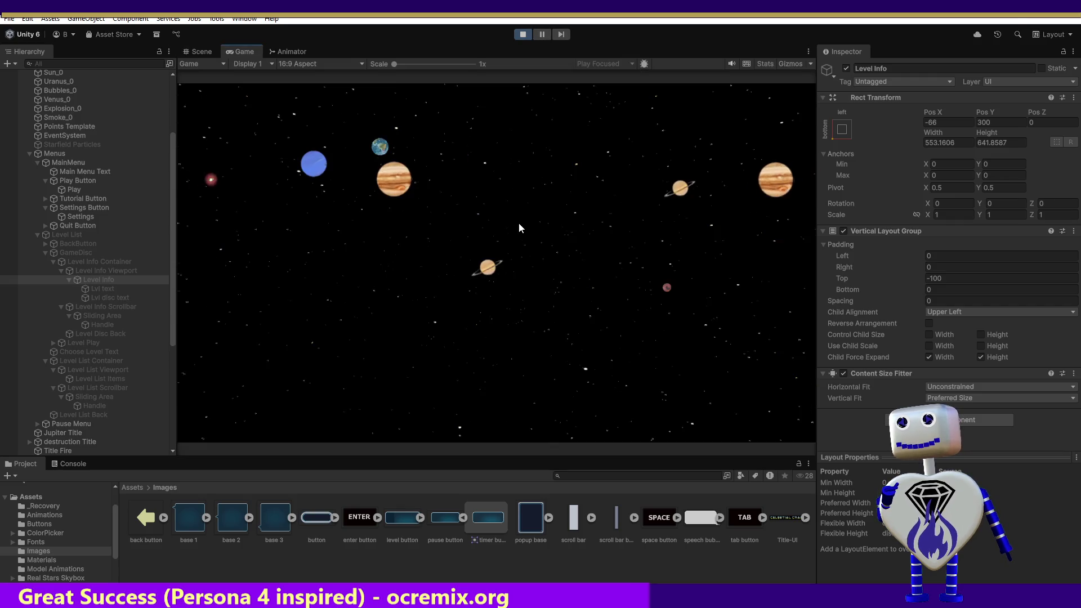
- Open level select, scroll the objective text for levels 1 and 3, then select level 4
{"action": "left_click", "coordinate": [500, 232]}
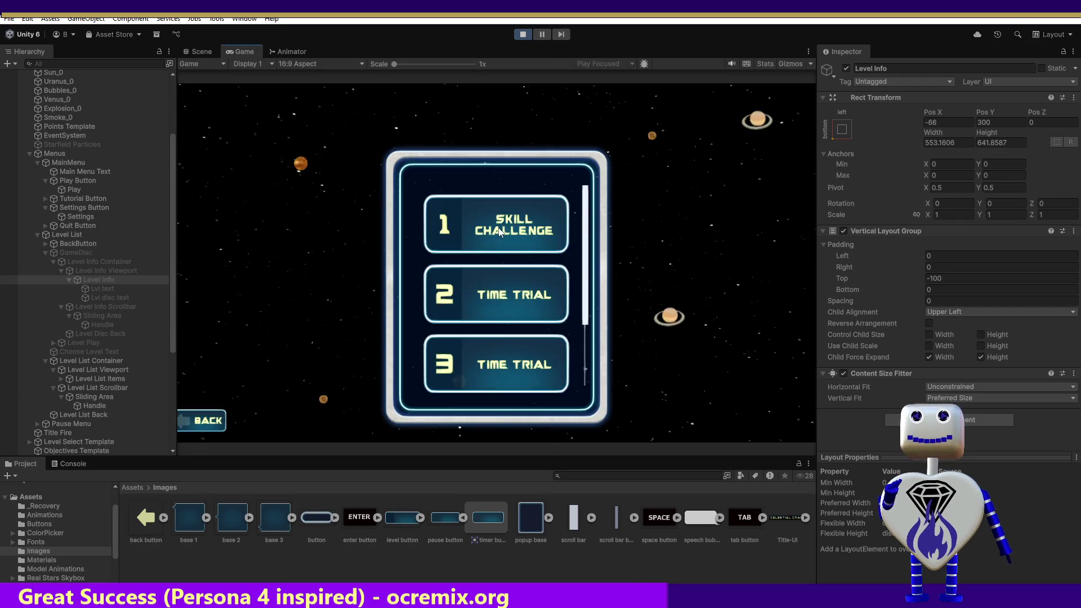
{"action": "left_click", "coordinate": [499, 232]}
{"action": "mouse_move", "coordinate": [811, 238]}
{"action": "left_mouse_down"}
{"action": "mouse_move", "coordinate": [809, 208]}
{"action": "mouse_move", "coordinate": [809, 242]}
{"action": "left_mouse_up"}
{"action": "mouse_move", "coordinate": [810, 313]}
{"action": "left_mouse_down"}
{"action": "mouse_move", "coordinate": [809, 245]}
{"action": "mouse_move", "coordinate": [812, 331]}
{"action": "mouse_move", "coordinate": [811, 252]}
{"action": "mouse_move", "coordinate": [812, 311]}
{"action": "mouse_move", "coordinate": [799, 241]}
{"action": "mouse_move", "coordinate": [806, 294]}
{"action": "left_mouse_up"}
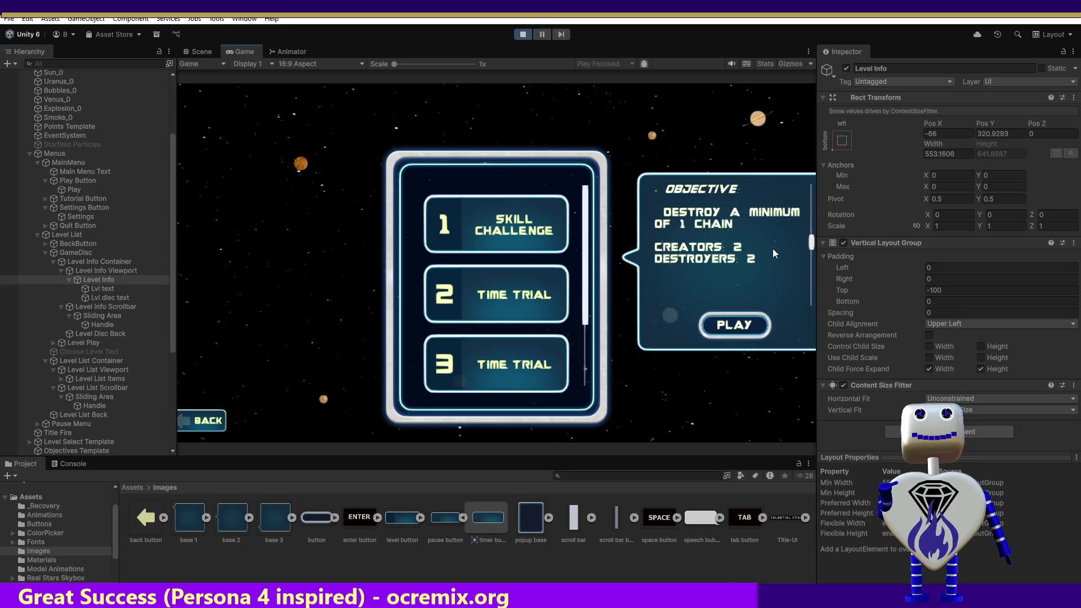
{"action": "scroll", "coordinate": [812, 236], "scroll_direction": "down", "scroll_amount": 3}
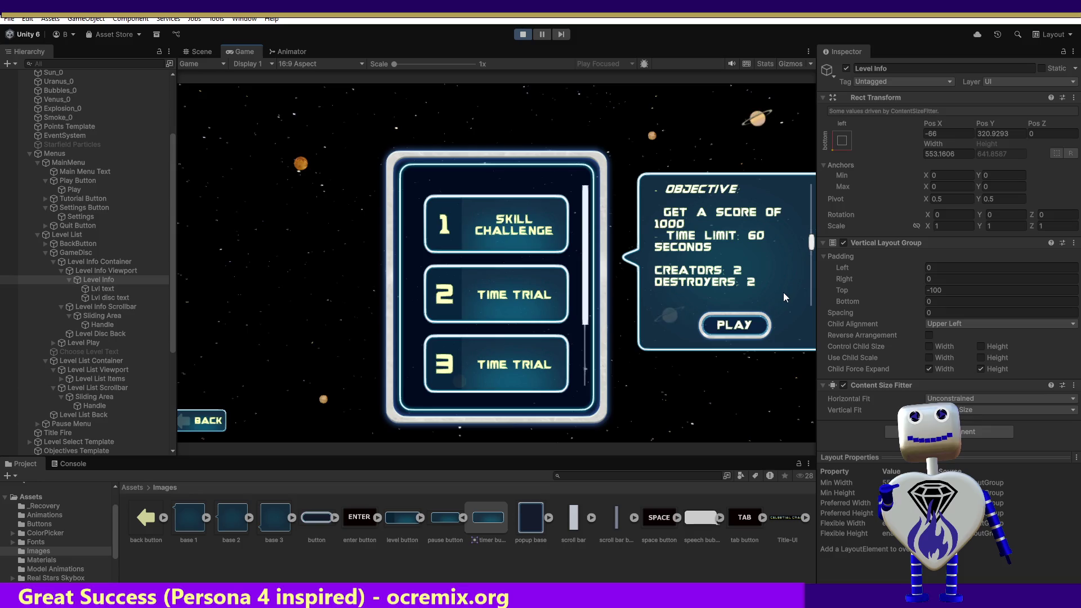
{"action": "left_click", "coordinate": [529, 357]}
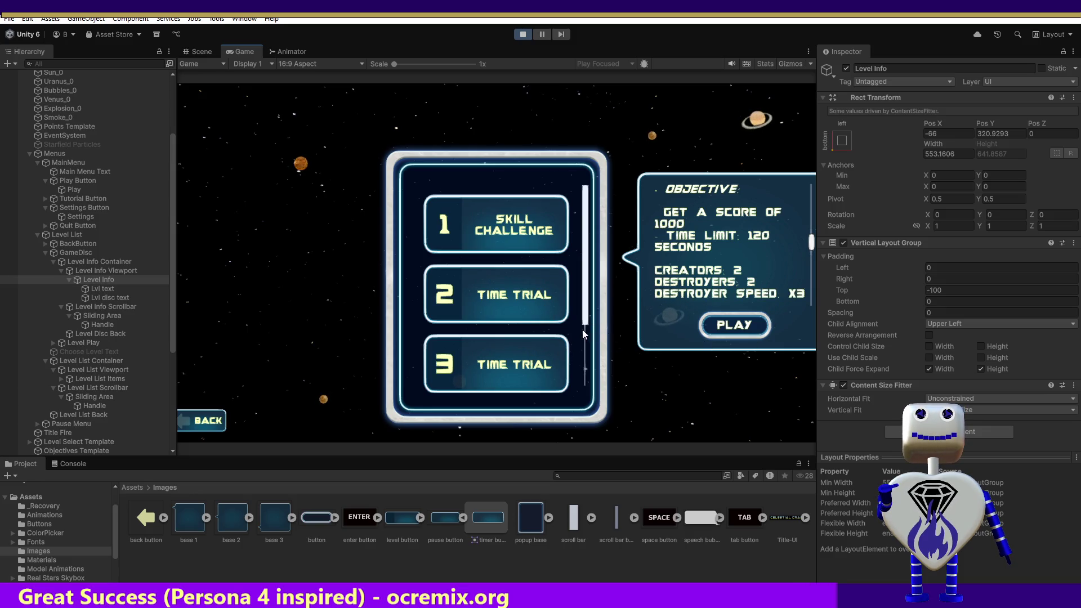
{"action": "scroll", "coordinate": [522, 262], "scroll_direction": "down", "scroll_amount": 2}
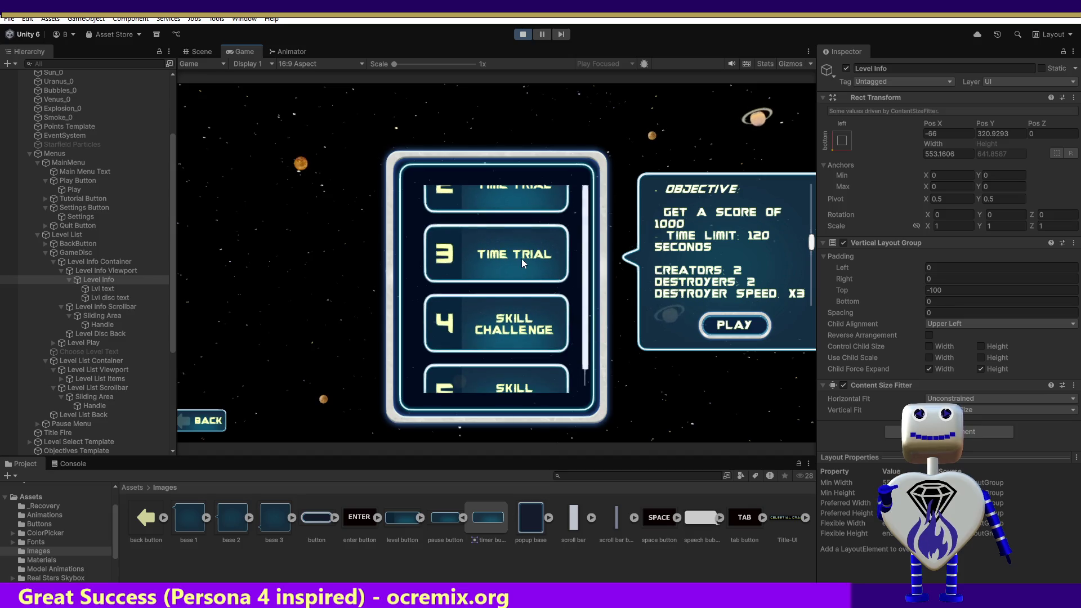
{"action": "left_click", "coordinate": [508, 306]}
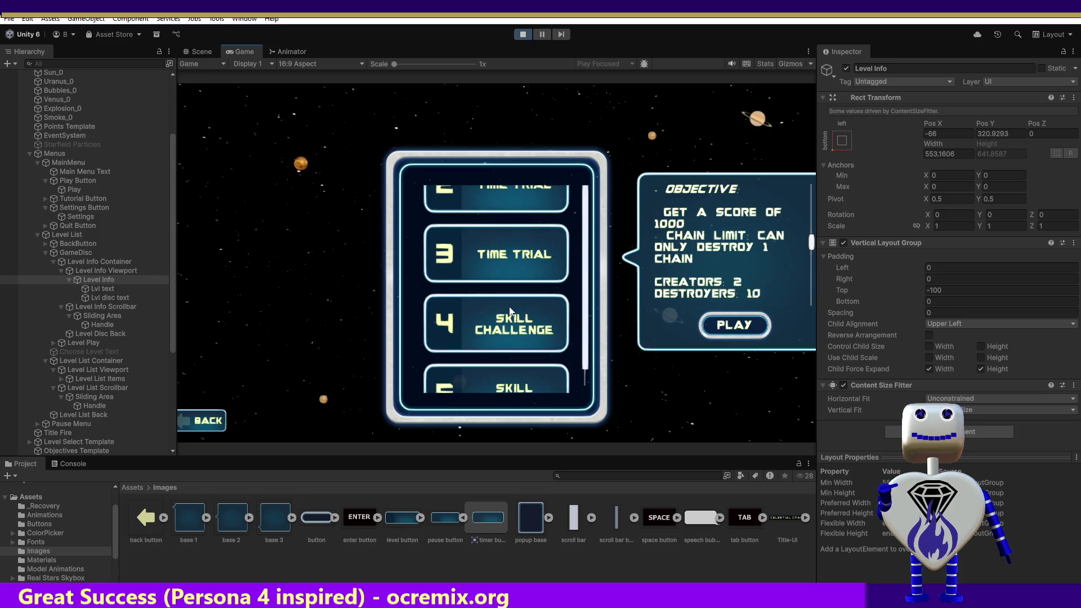
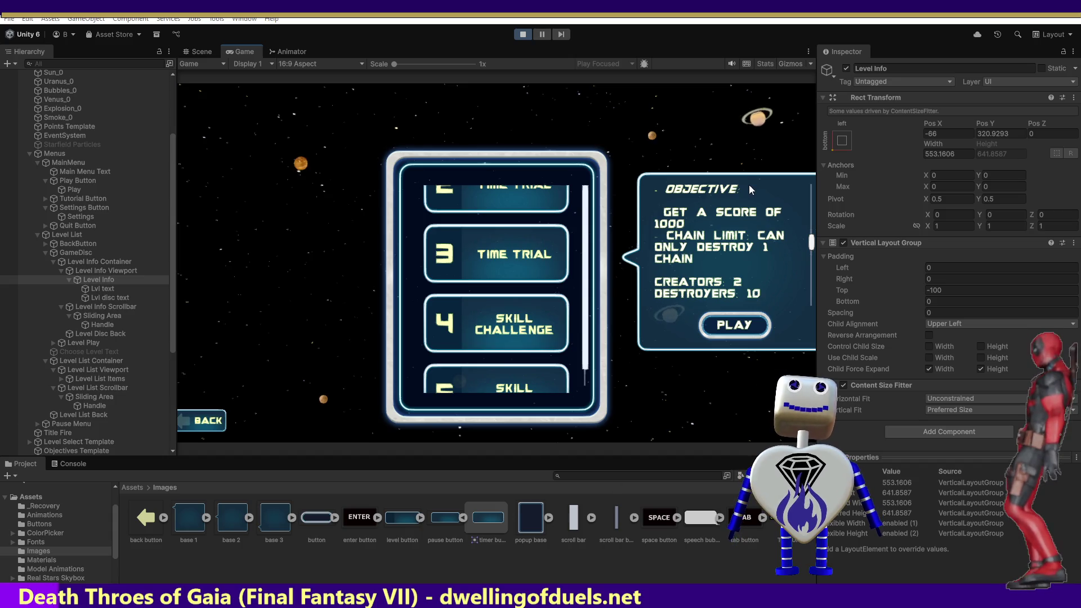
- Stop the running game to return to editing the Celestial Crash menu scene
{"action": "left_click", "coordinate": [522, 35]}
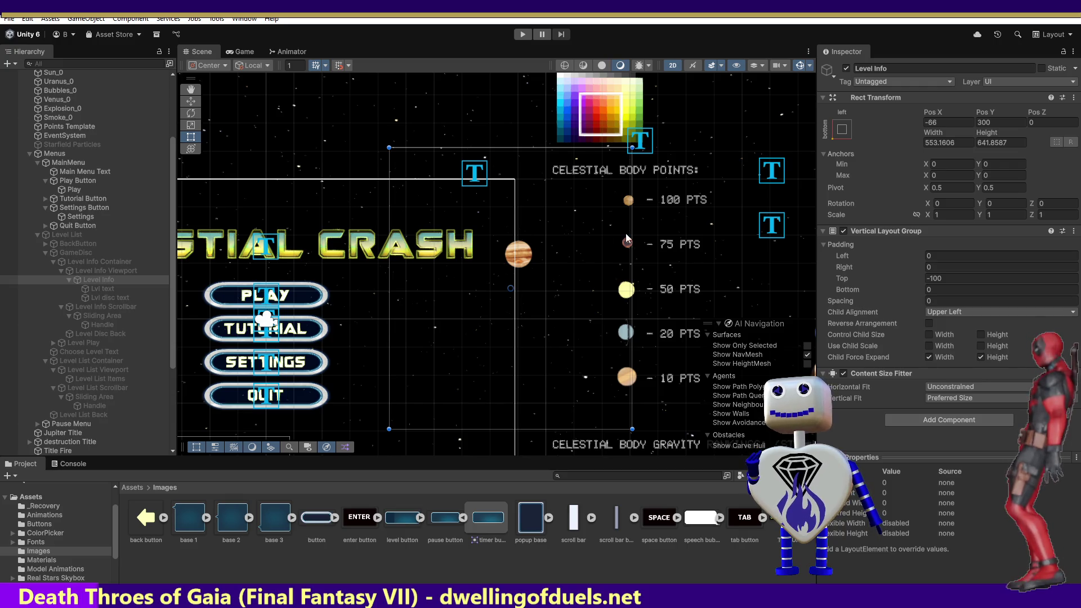
- Enter Play mode, open level select, and view objectives for levels 1, 2 and 3
{"action": "key", "text": "ctrl+p"}
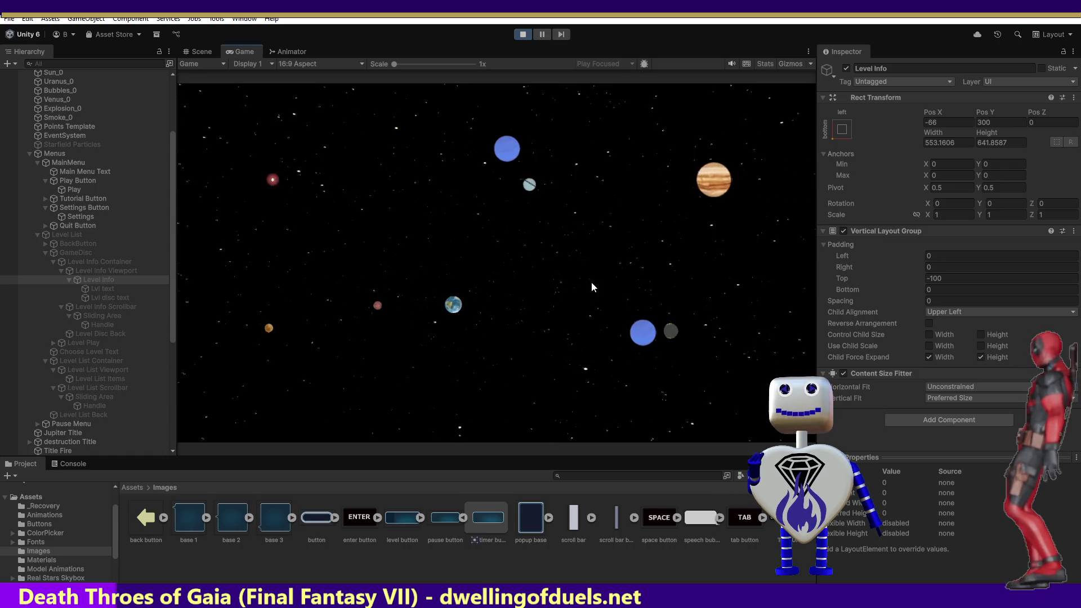
{"action": "left_click", "coordinate": [469, 246]}
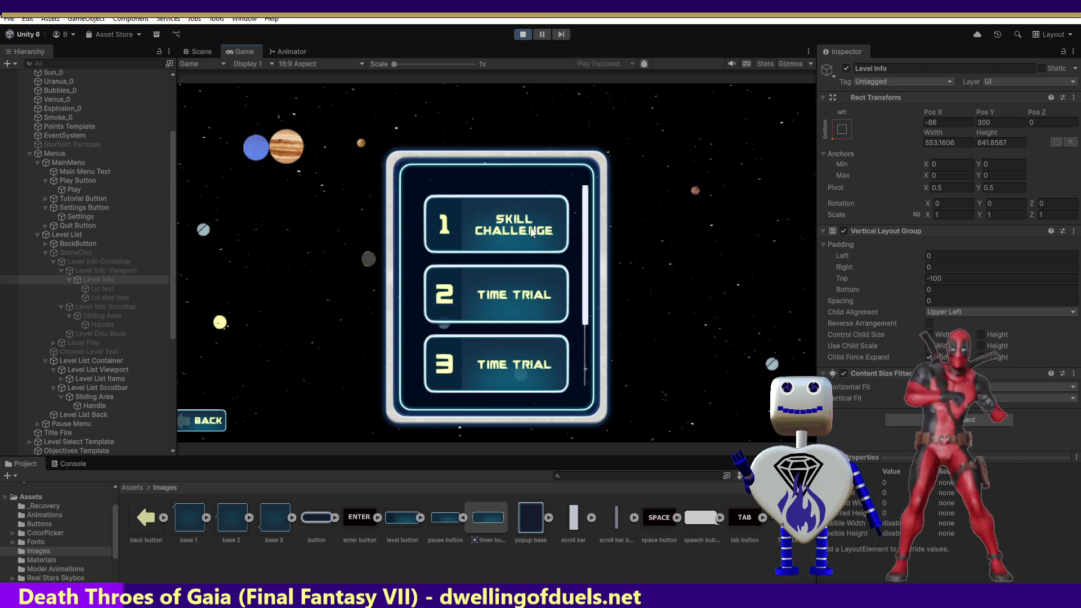
{"action": "left_click", "coordinate": [531, 232]}
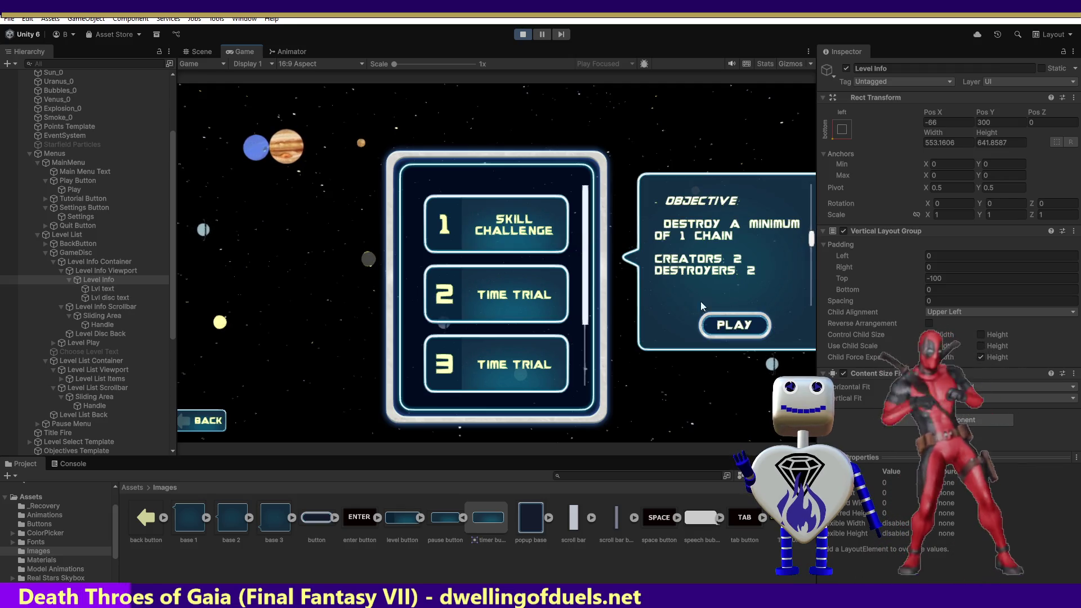
{"action": "left_click", "coordinate": [548, 281]}
{"action": "left_click", "coordinate": [558, 359]}
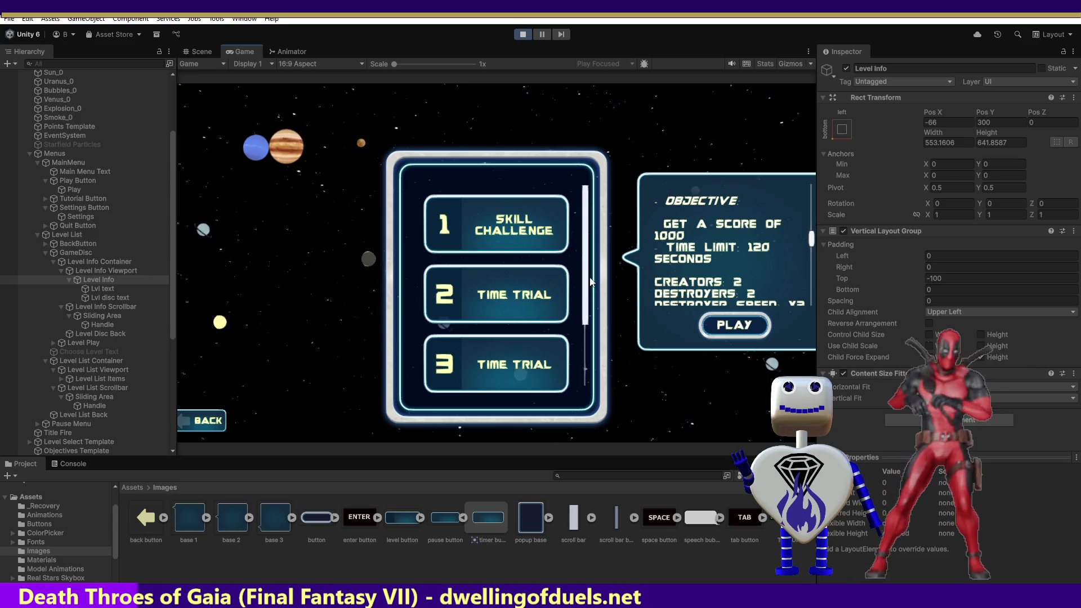
- Scroll the level list to level 4, view its objective, and start it with PLAY
{"action": "scroll", "coordinate": [588, 299], "scroll_direction": "down", "scroll_amount": 1}
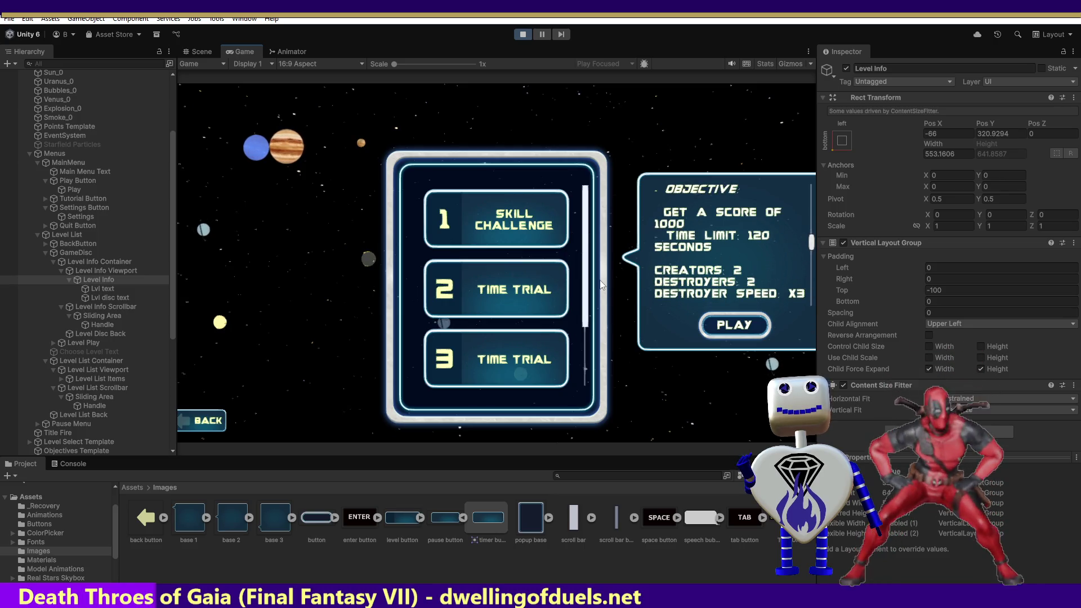
{"action": "scroll", "coordinate": [592, 304], "scroll_direction": "down", "scroll_amount": 3}
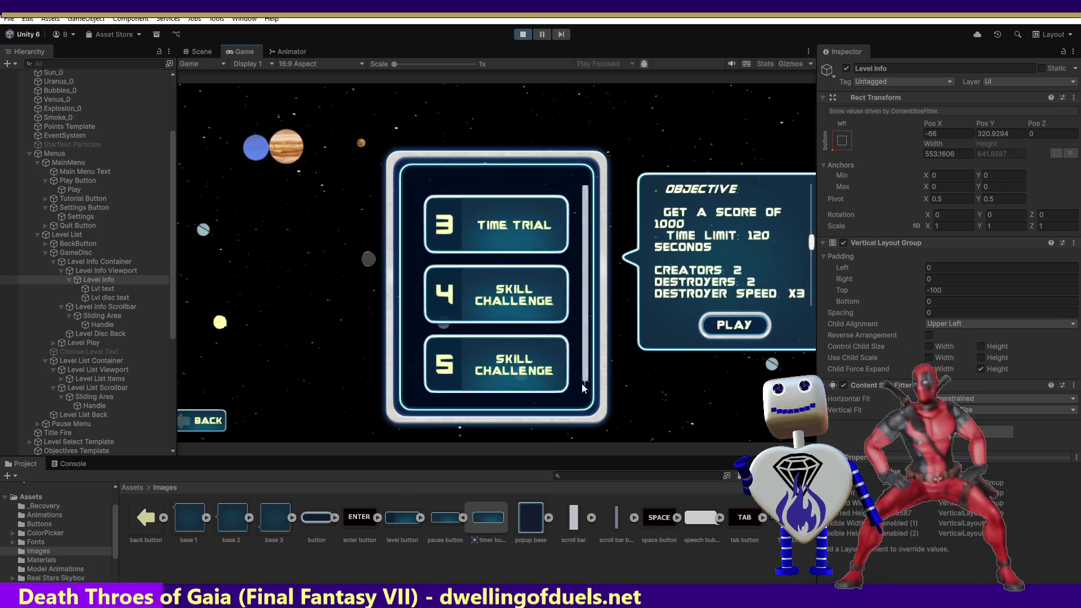
{"action": "left_click", "coordinate": [501, 298]}
{"action": "left_click", "coordinate": [739, 323]}
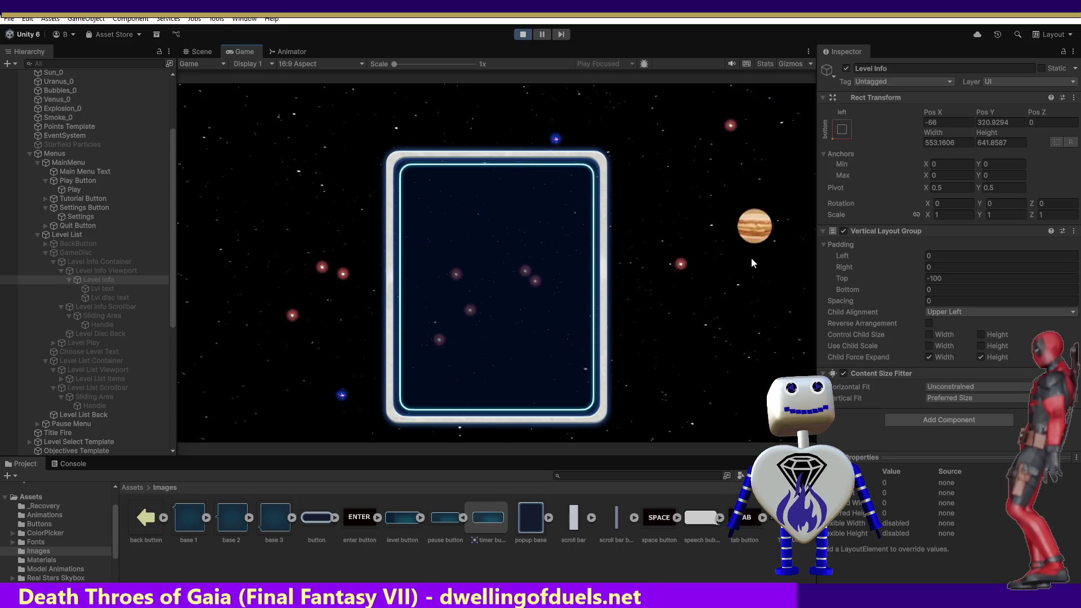
- Stop the game, inspect the Menus canvas, and restart Play mode
{"action": "left_click", "coordinate": [521, 36]}
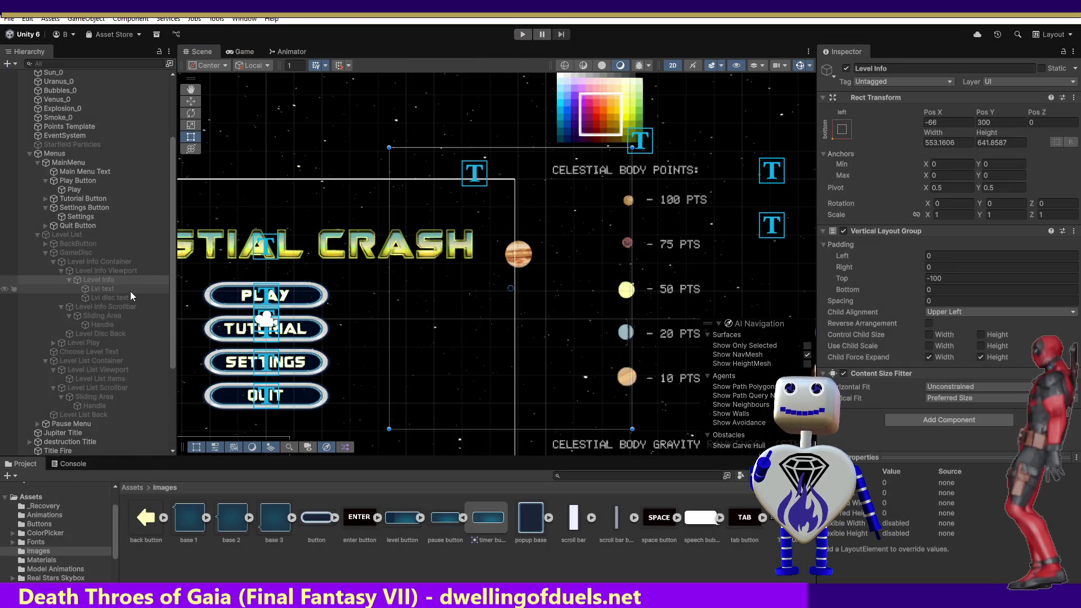
{"action": "left_click", "coordinate": [307, 299]}
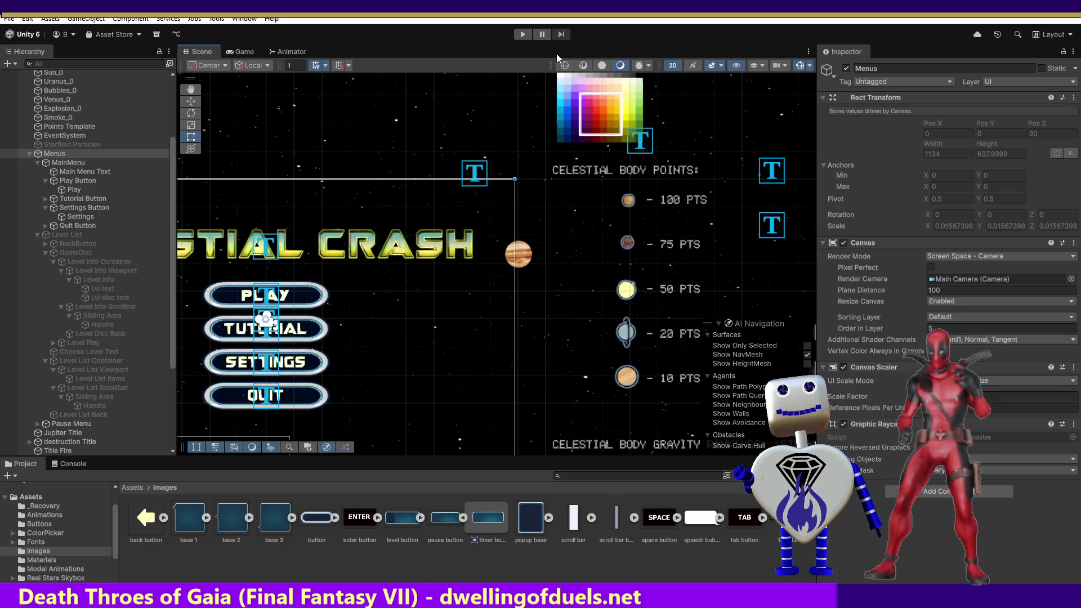
{"action": "left_click", "coordinate": [522, 35]}
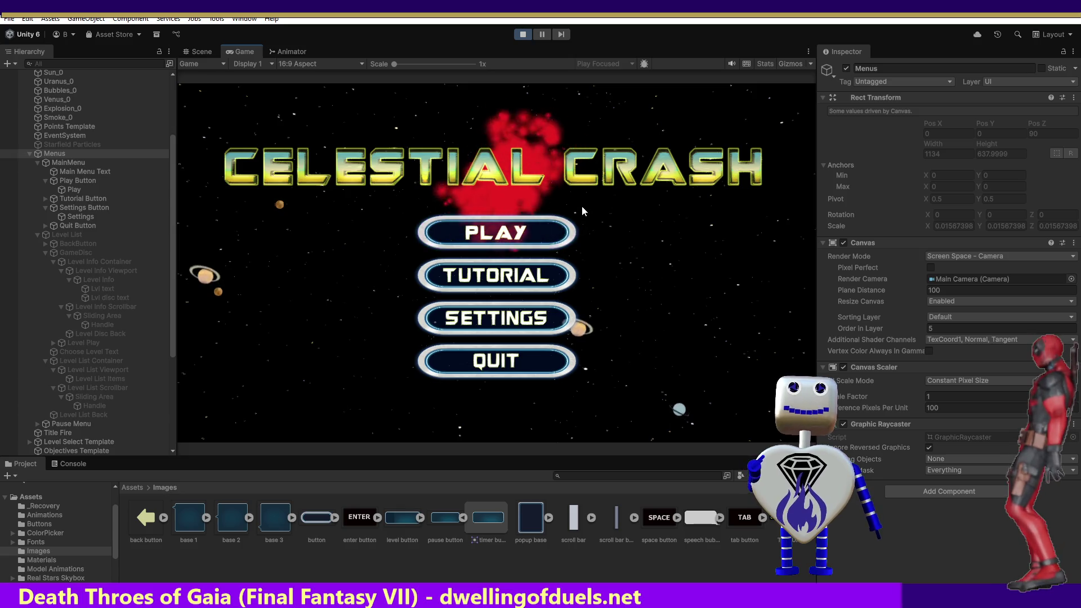
- Test PLAY on the Skill Challenge level's objective panel, then select Level List Back
{"action": "left_click", "coordinate": [509, 233]}
{"action": "left_click", "coordinate": [507, 224]}
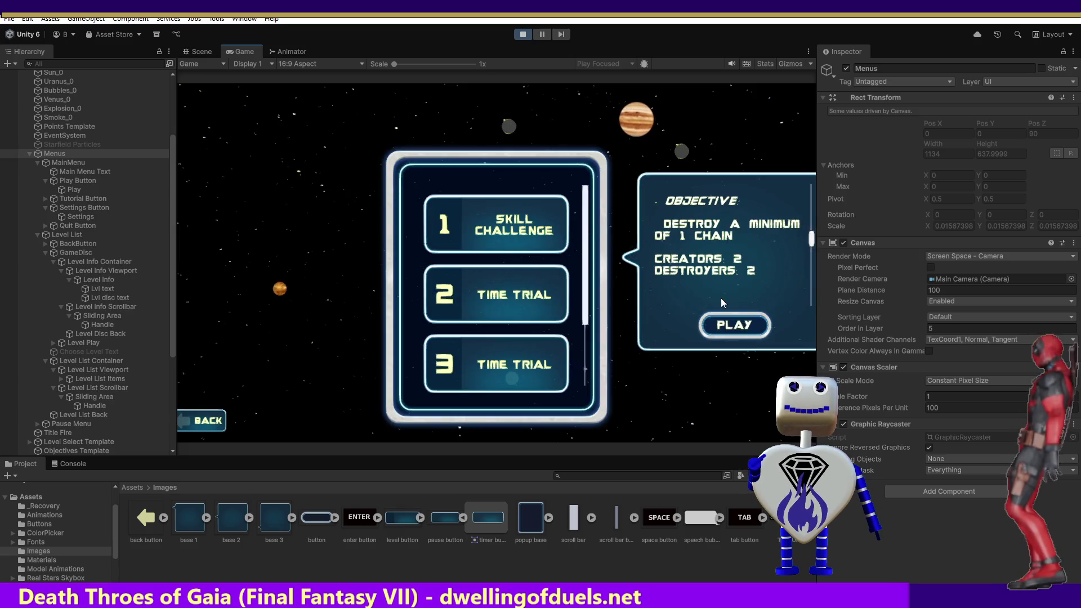
{"action": "left_click", "coordinate": [734, 324]}
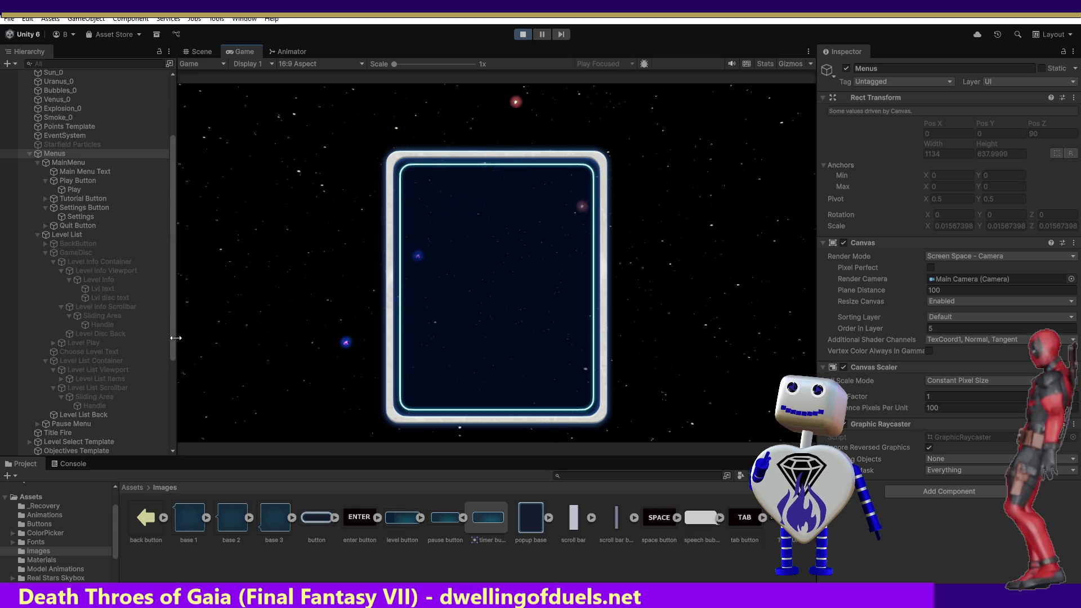
{"action": "left_click", "coordinate": [93, 415]}
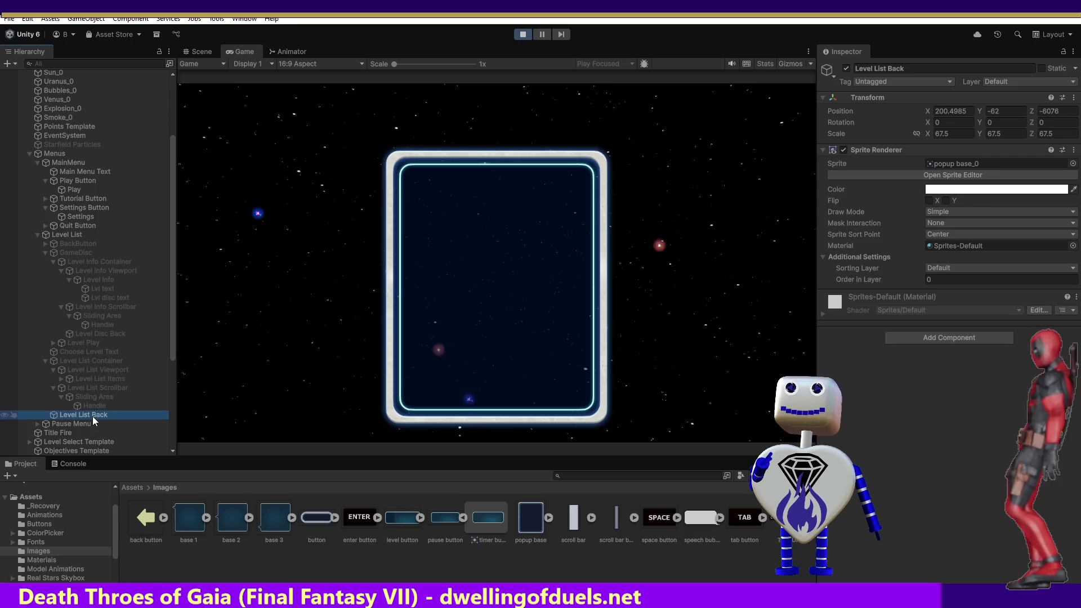
{"action": "left_click", "coordinate": [846, 67]}
{"action": "left_click", "coordinate": [846, 67]}
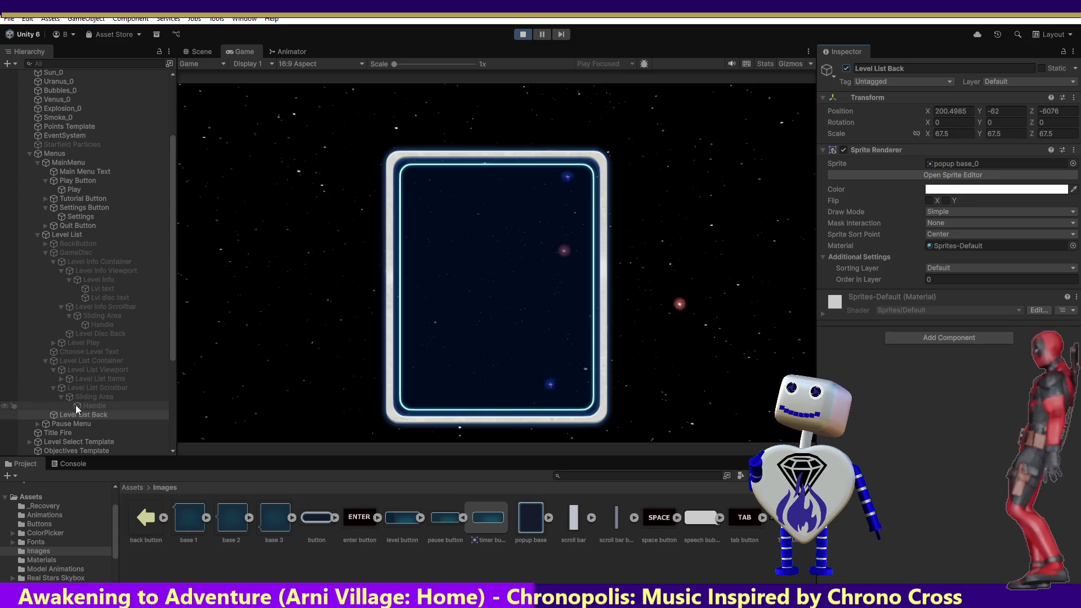
{"action": "left_click", "coordinate": [48, 360]}
- Collapse Level List Container in the Hierarchy and bring Chrome's MySQL enum search over Unity
{"action": "left_click", "coordinate": [44, 359]}
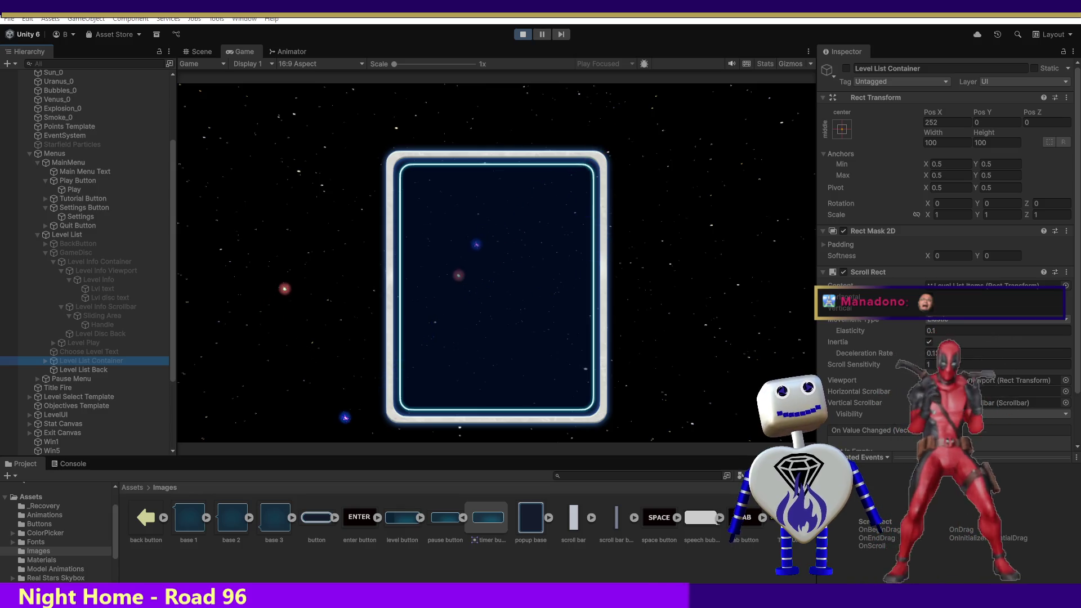
{"action": "mouse_move", "coordinate": [517, 607]}
{"action": "left_mouse_down"}
{"action": "mouse_move", "coordinate": [498, 261]}
{"action": "mouse_move", "coordinate": [508, 255]}
{"action": "left_mouse_up"}
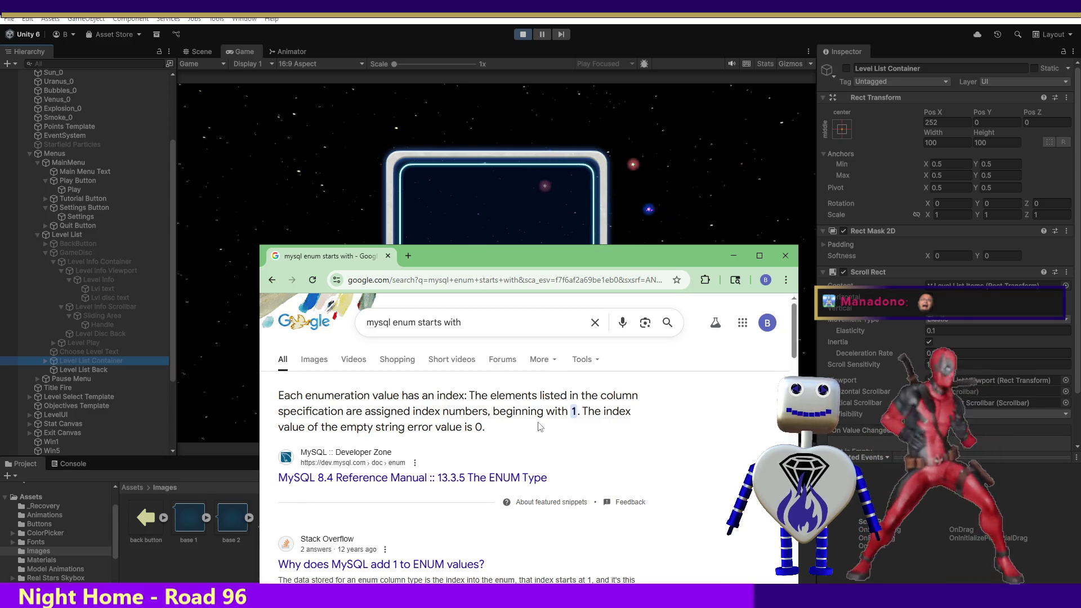
- Highlight the snippet saying MySQL enum indexes begin at 1, then close the browser
{"action": "left_click_drag", "start_coordinate": [493, 411], "coordinate": [579, 414]}
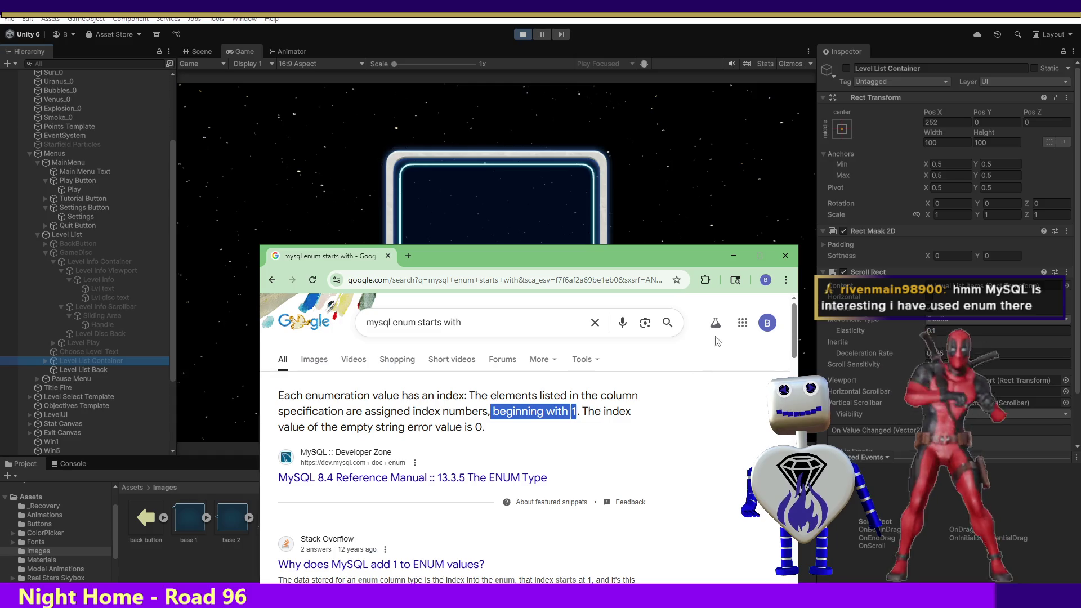
{"action": "left_click", "coordinate": [783, 258]}
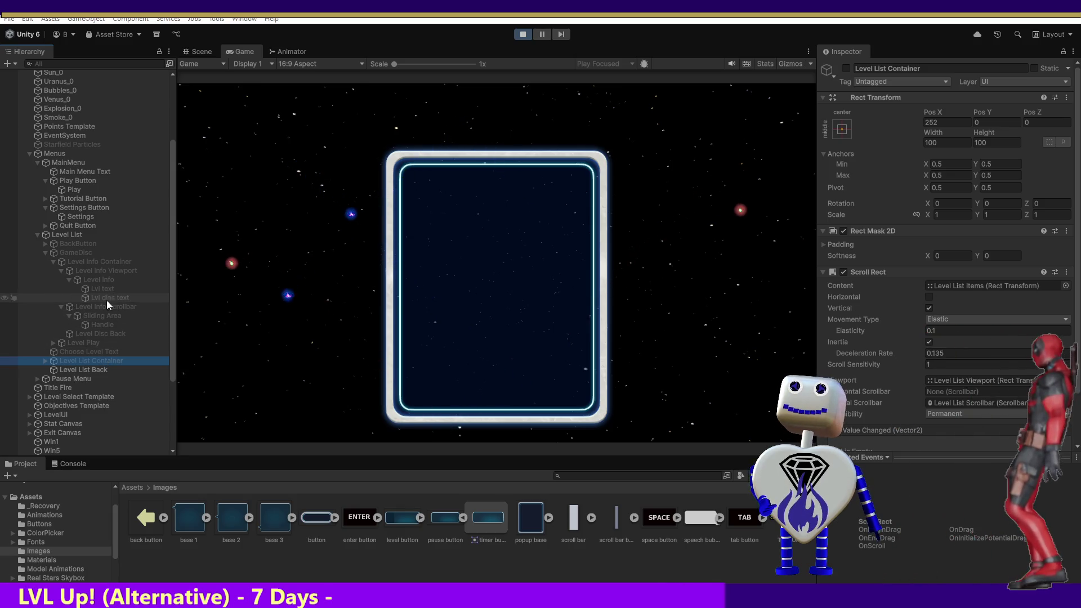
- Select Level List Back to view its Transform and popup base_0 Sprite Renderer
{"action": "left_click", "coordinate": [67, 368]}
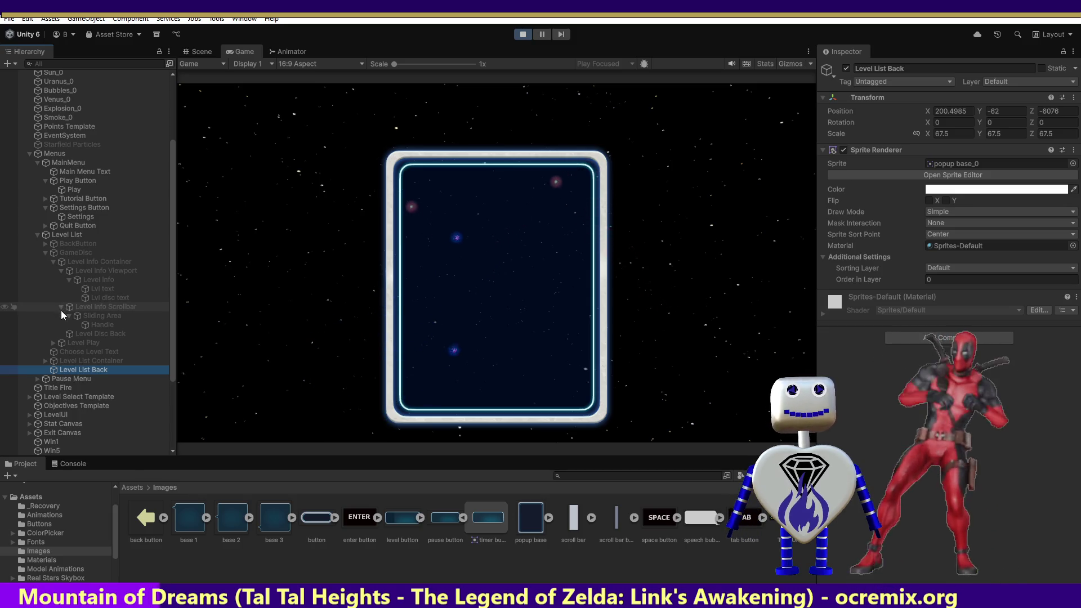
{"action": "left_click", "coordinate": [79, 373]}
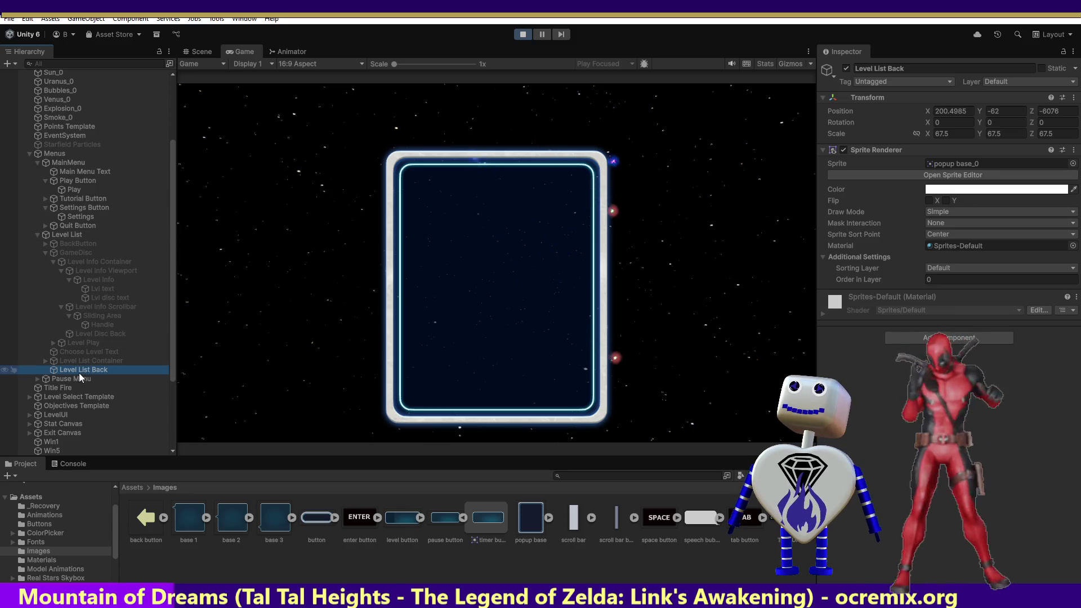
- Collapse GameDisc, stop Play mode, select Level List Back, then expand GameDisc again
{"action": "left_click", "coordinate": [49, 252]}
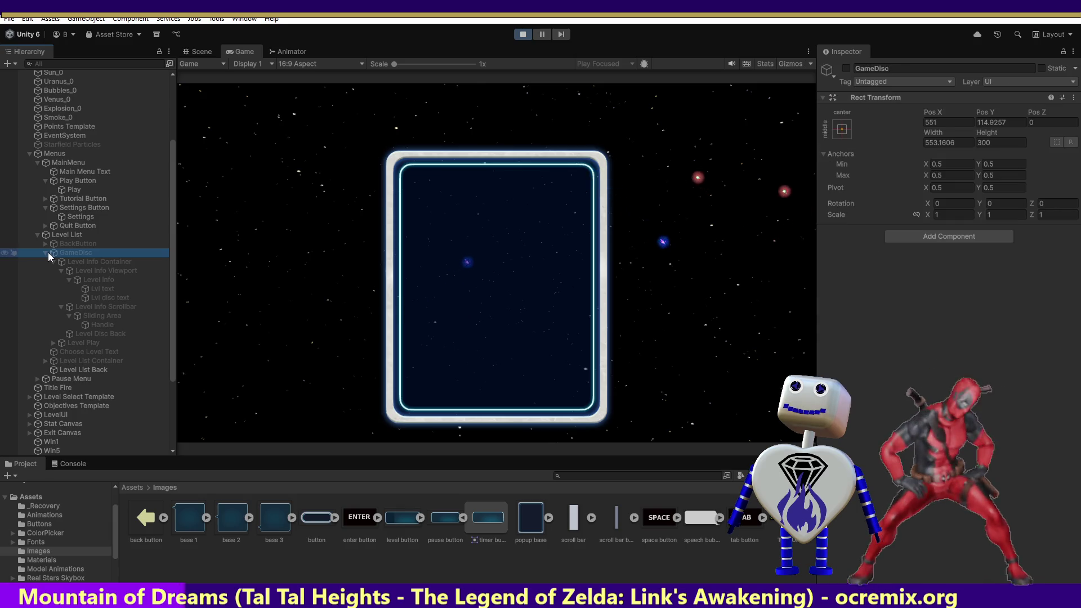
{"action": "left_click", "coordinate": [45, 252]}
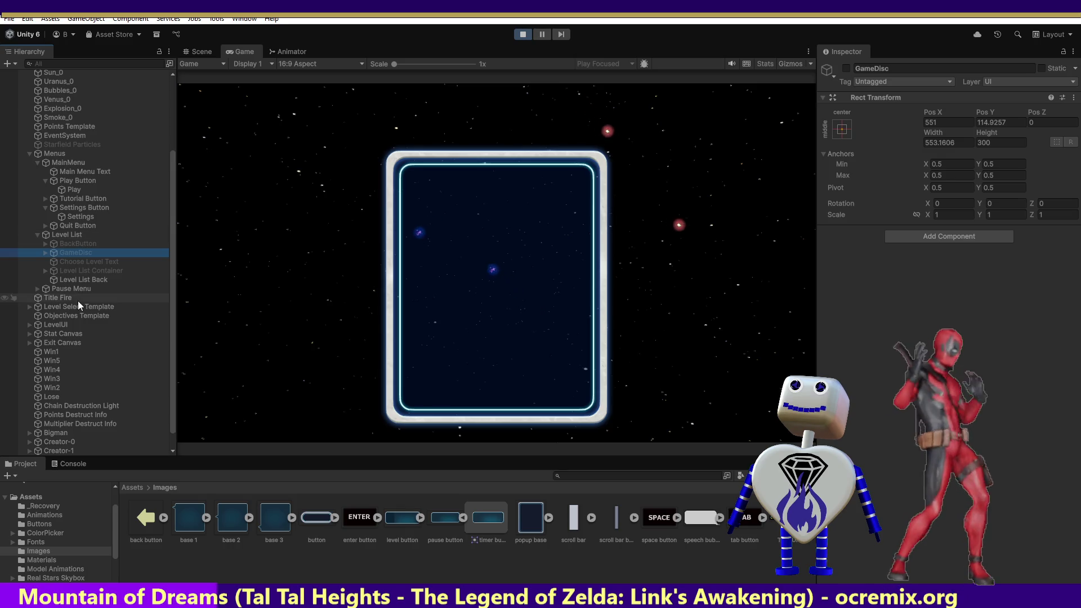
{"action": "left_click", "coordinate": [517, 35]}
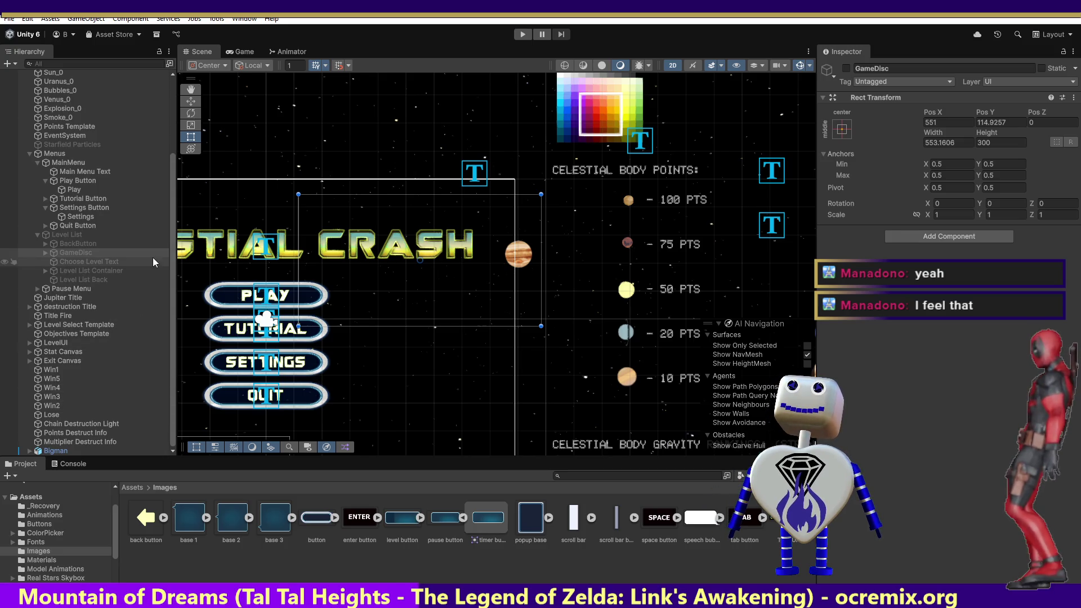
{"action": "left_click", "coordinate": [93, 280]}
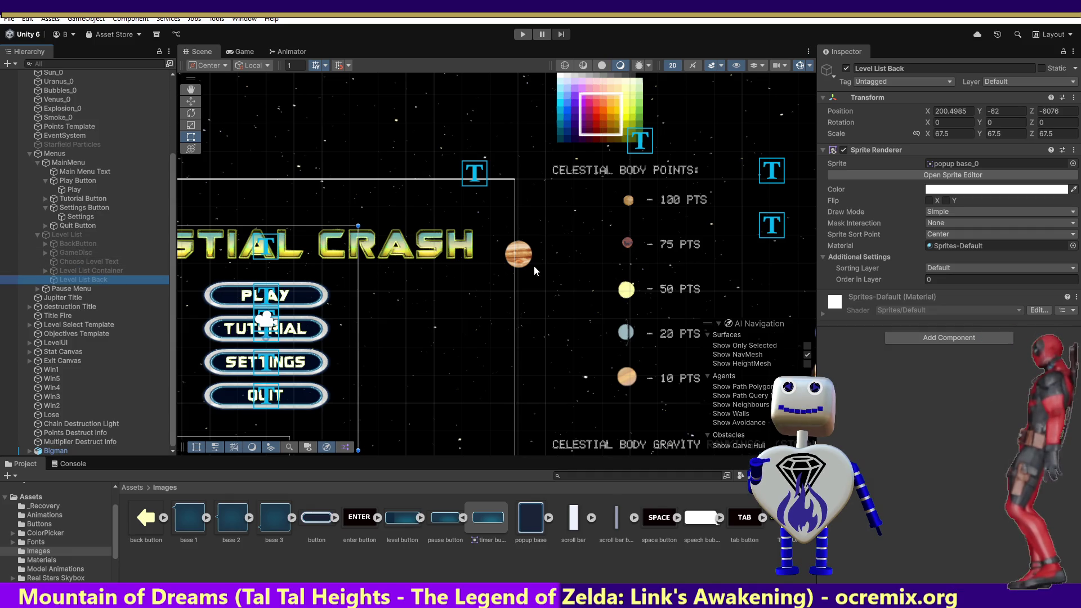
{"action": "left_click", "coordinate": [45, 252]}
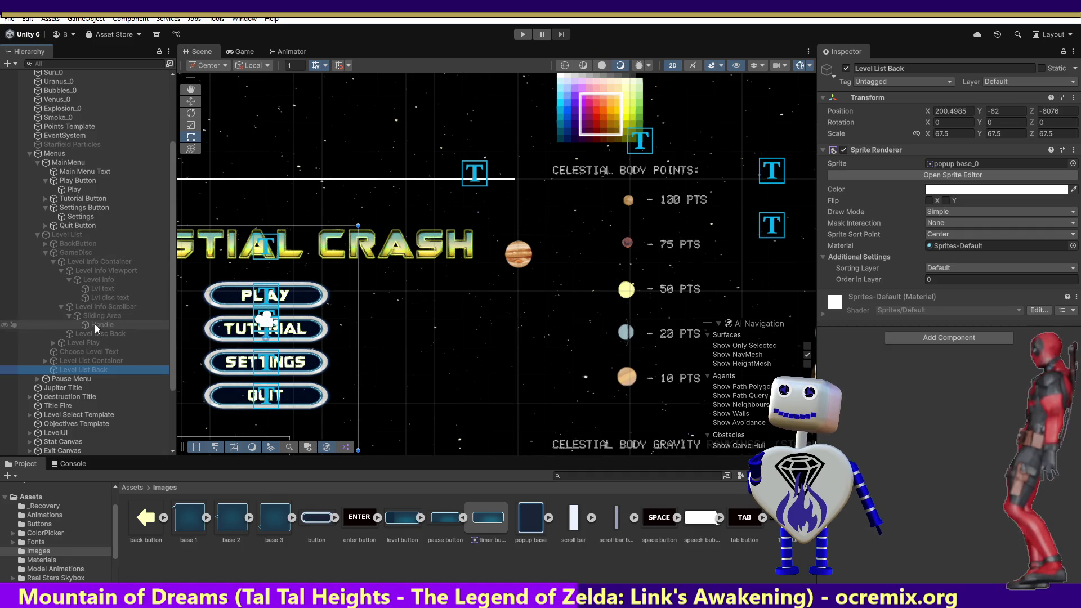
- Select Level Play, scroll the Inspector to its On Click list, and pick the first empty entry
{"action": "left_click", "coordinate": [90, 342]}
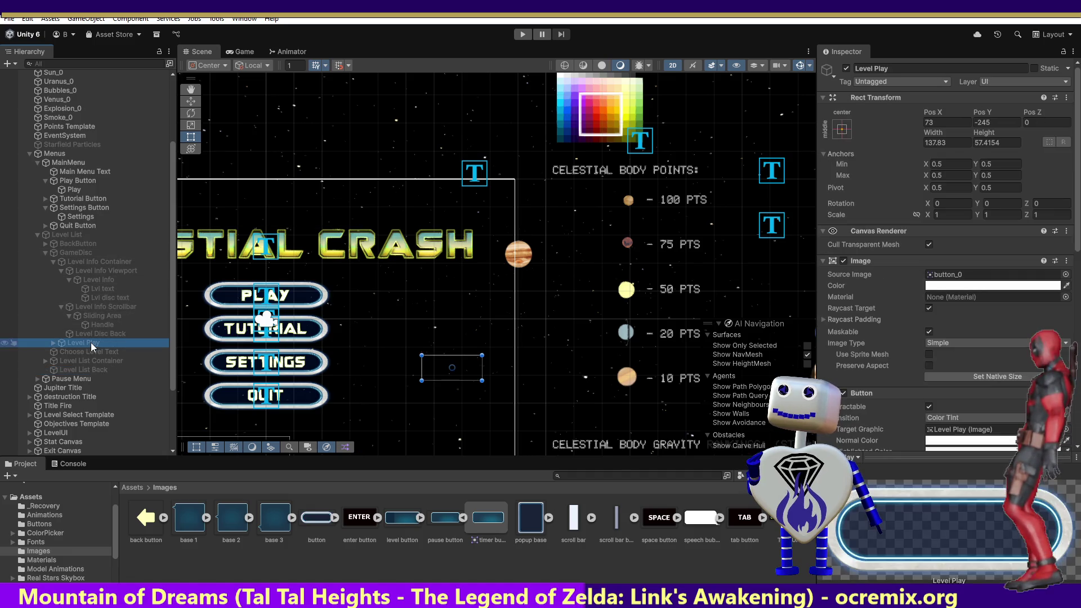
{"action": "left_click_drag", "start_coordinate": [1075, 203], "coordinate": [1076, 420]}
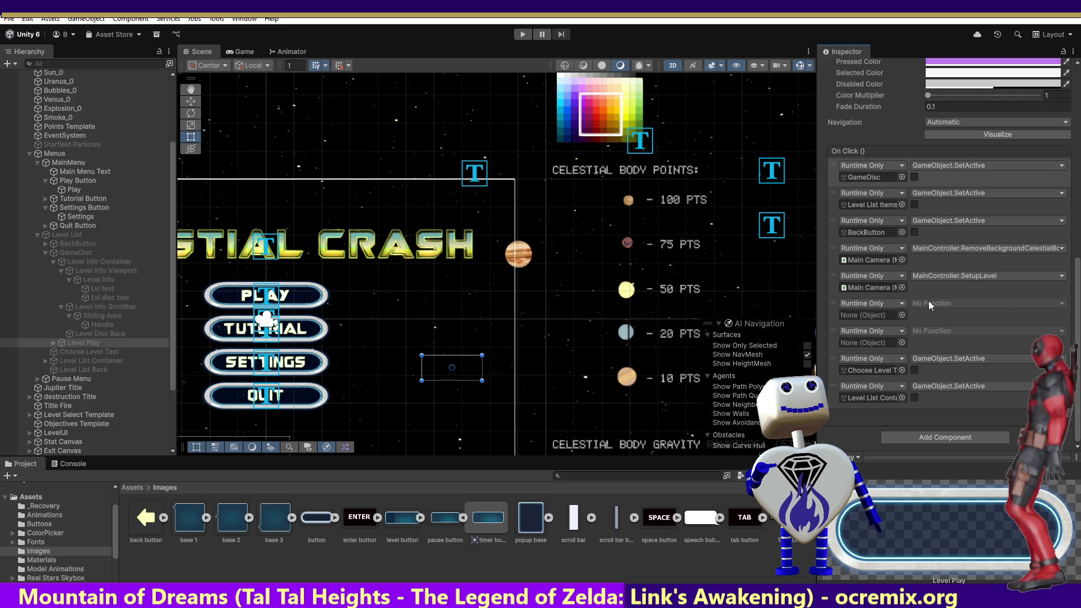
{"action": "left_click", "coordinate": [1017, 302]}
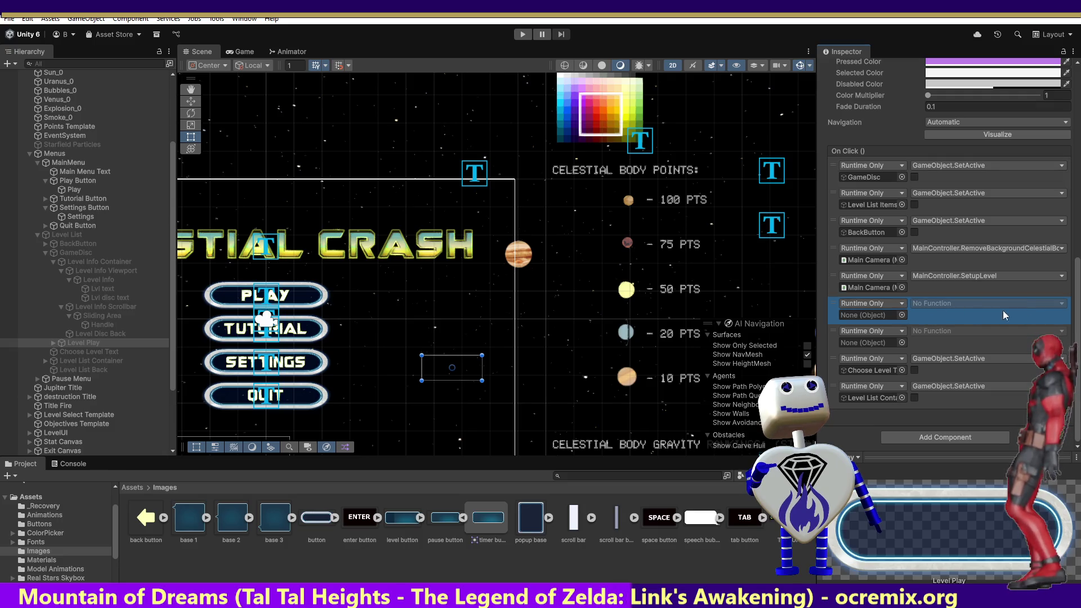
- Remove Level Play's two No Function On Click entries and add a new blank entry
{"action": "left_click", "coordinate": [1054, 415]}
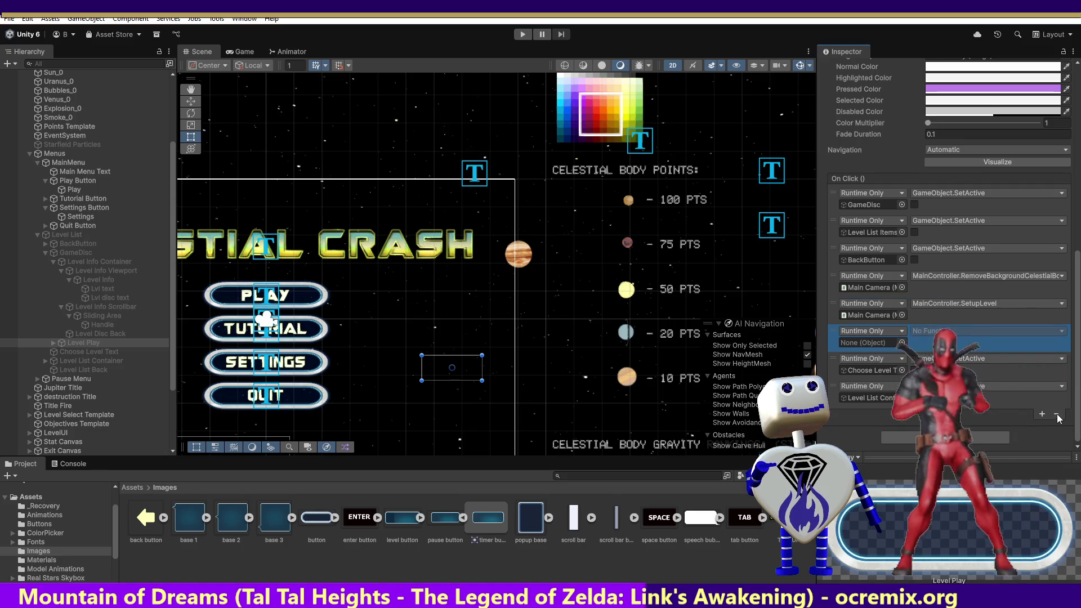
{"action": "left_click", "coordinate": [1052, 415]}
{"action": "left_click", "coordinate": [923, 438]}
{"action": "type", "text": "sc"}
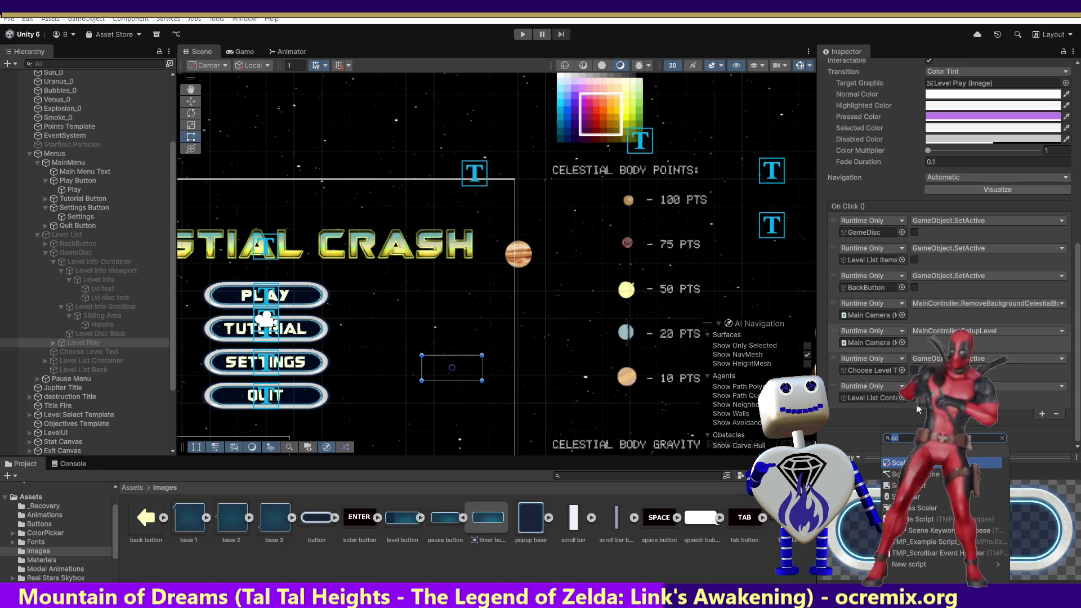
{"action": "key", "text": "Escape"}
{"action": "left_click", "coordinate": [1042, 414]}
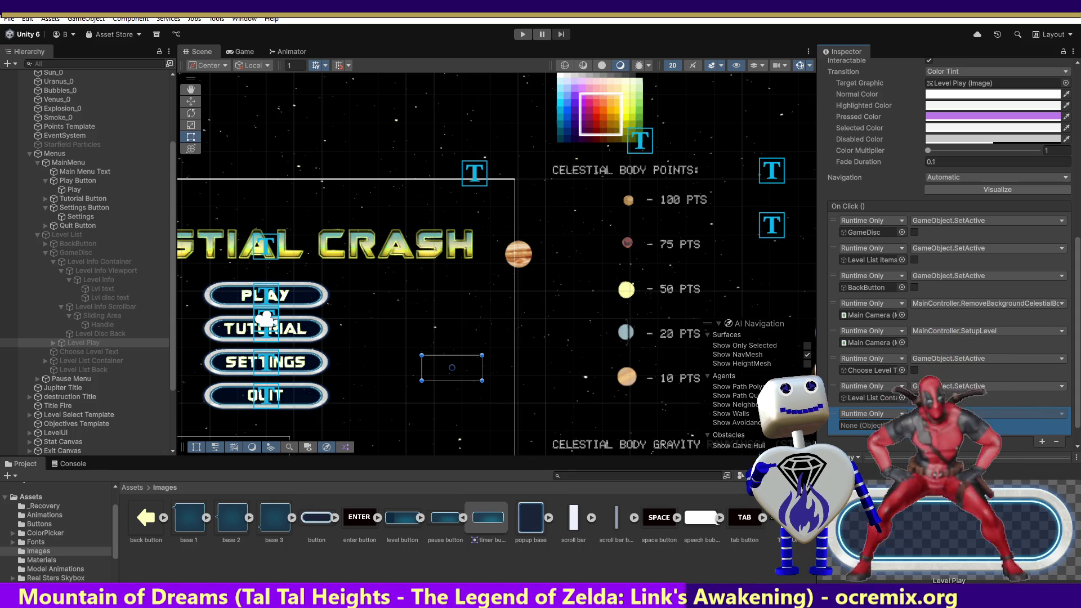
{"action": "left_click", "coordinate": [901, 425]}
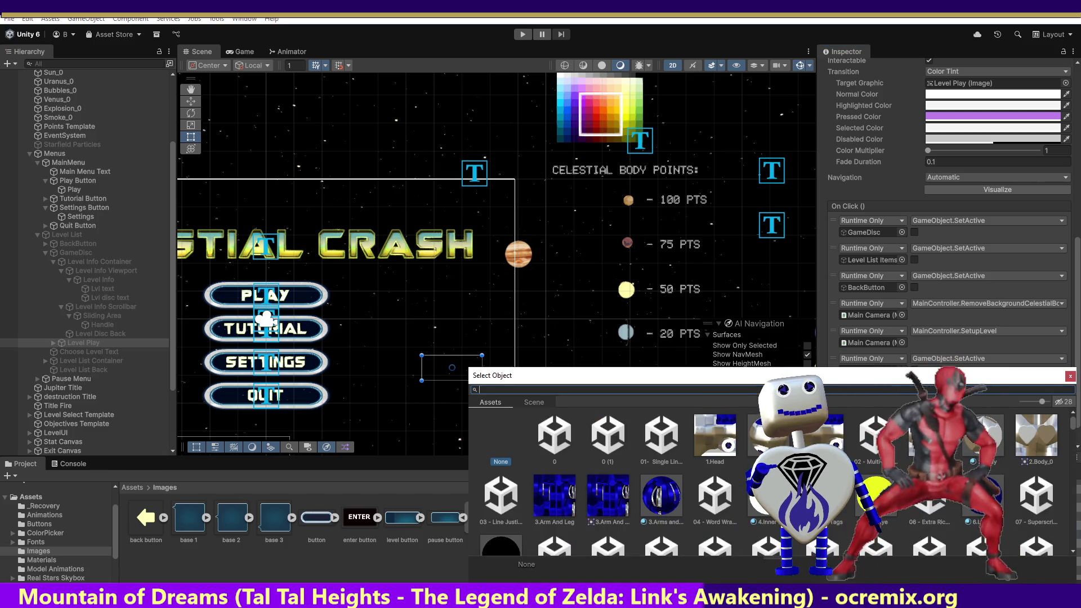
- Move the Select Object picker up-left and scroll its list without choosing any asset
{"action": "left_click_drag", "start_coordinate": [974, 383], "coordinate": [960, 309]}
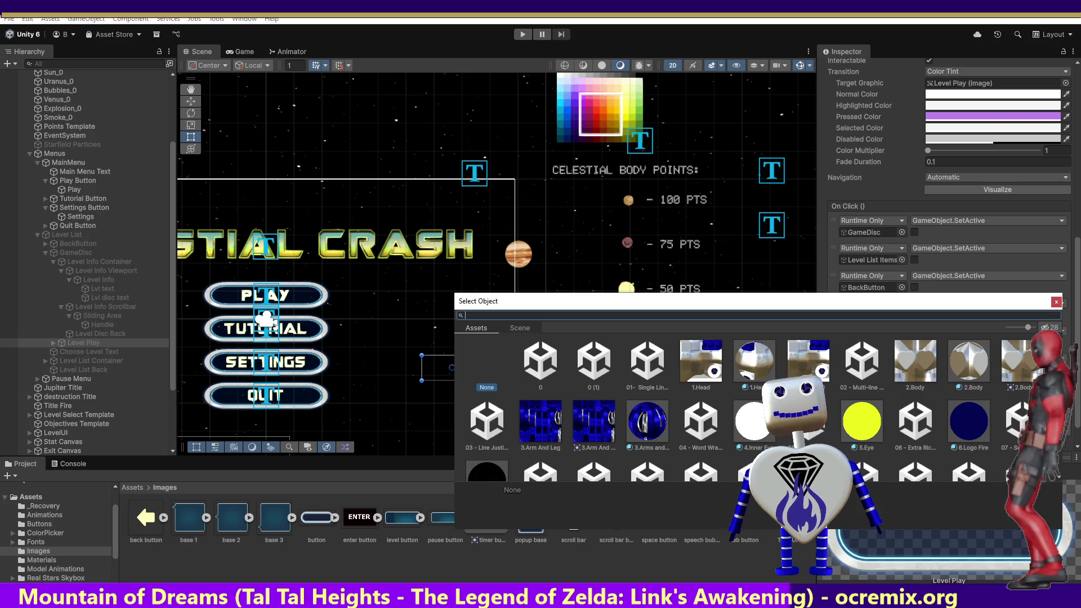
{"action": "scroll", "coordinate": [1060, 356], "scroll_direction": "down", "scroll_amount": 1}
{"action": "scroll", "coordinate": [1060, 356], "scroll_direction": "down", "scroll_amount": 10}
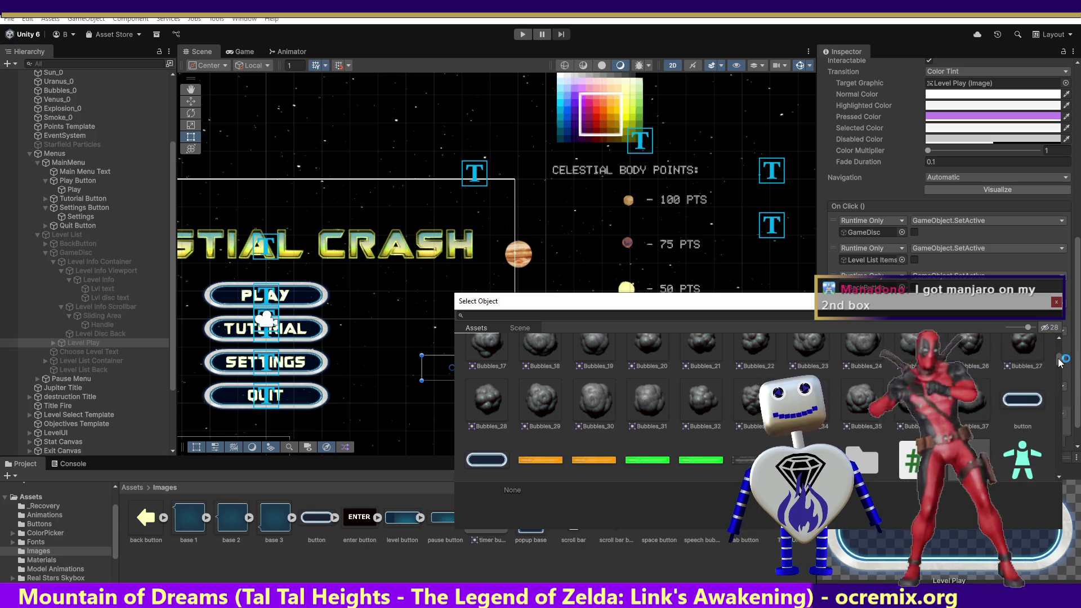
{"action": "scroll", "coordinate": [1058, 363], "scroll_direction": "down", "scroll_amount": 2}
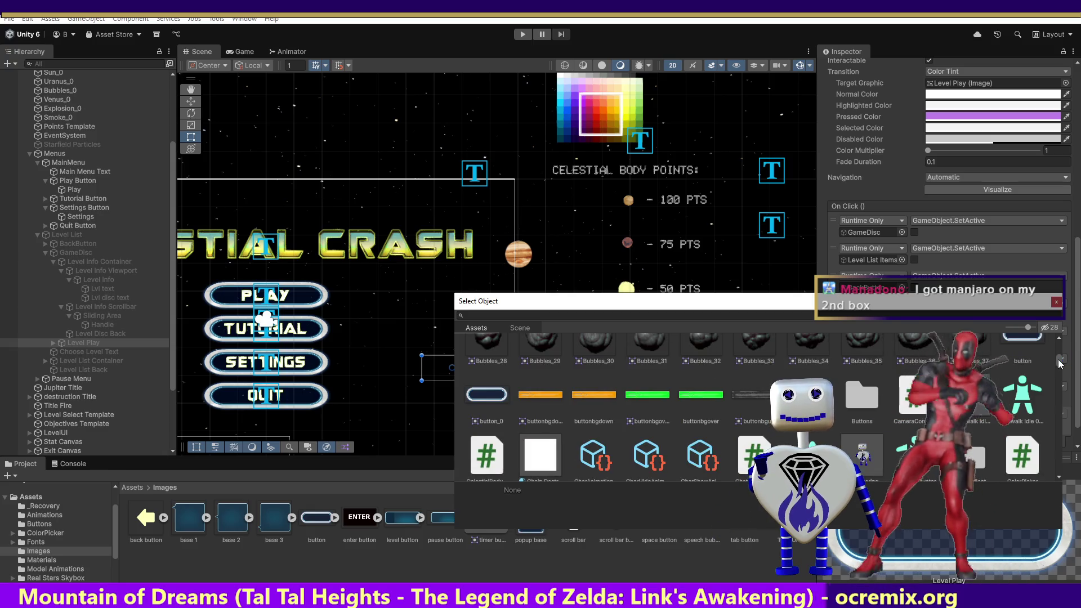
{"action": "scroll", "coordinate": [1058, 363], "scroll_direction": "down", "scroll_amount": 5}
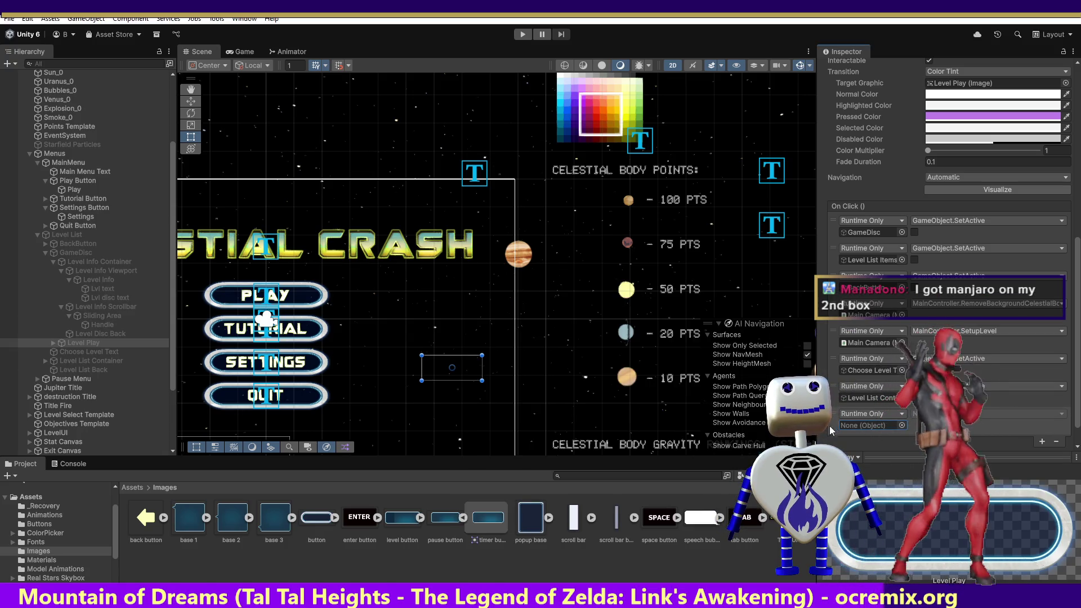
- Make the last Level Play On Click entry call GameObject.SetActive on Level List Back
{"action": "left_click", "coordinate": [90, 370]}
{"action": "mouse_move", "coordinate": [84, 342]}
{"action": "left_mouse_down"}
{"action": "mouse_move", "coordinate": [947, 415]}
{"action": "mouse_move", "coordinate": [880, 413]}
{"action": "left_mouse_up"}
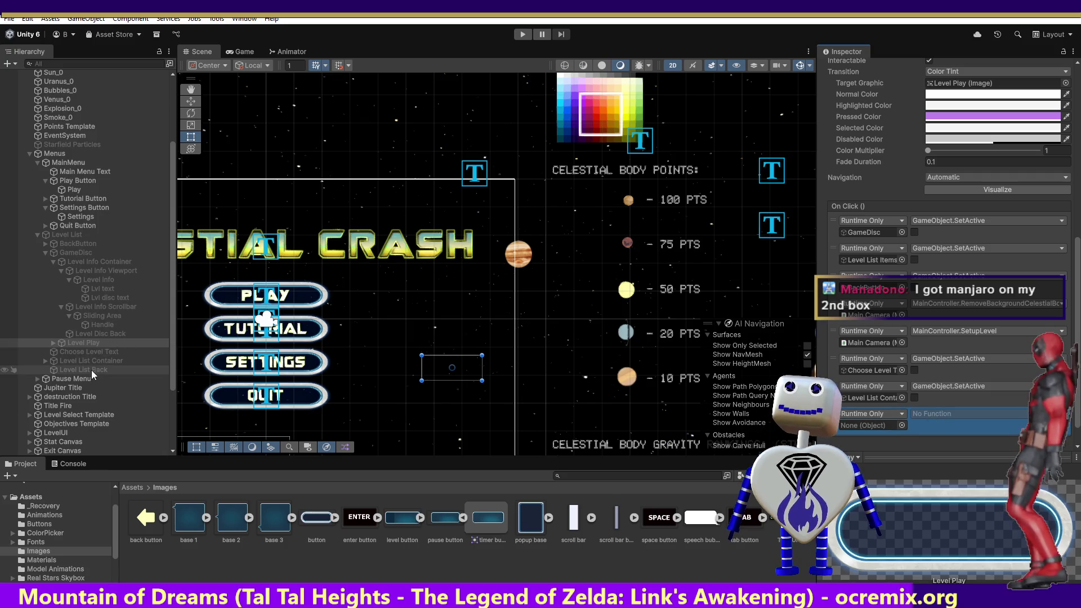
{"action": "left_click_drag", "start_coordinate": [89, 372], "coordinate": [852, 424]}
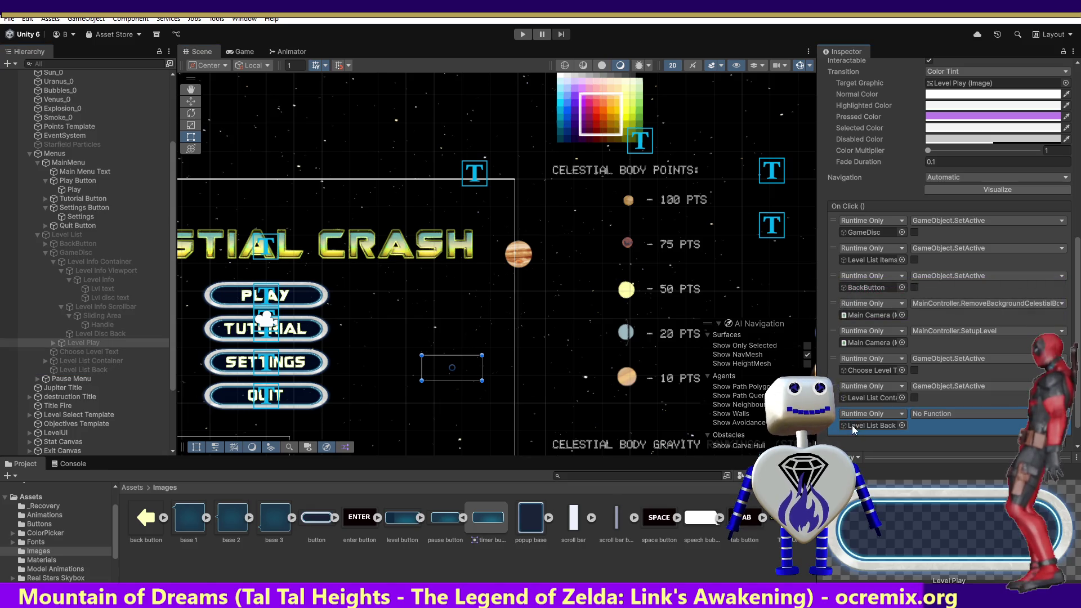
{"action": "left_click", "coordinate": [928, 413]}
{"action": "mouse_move", "coordinate": [965, 444]}
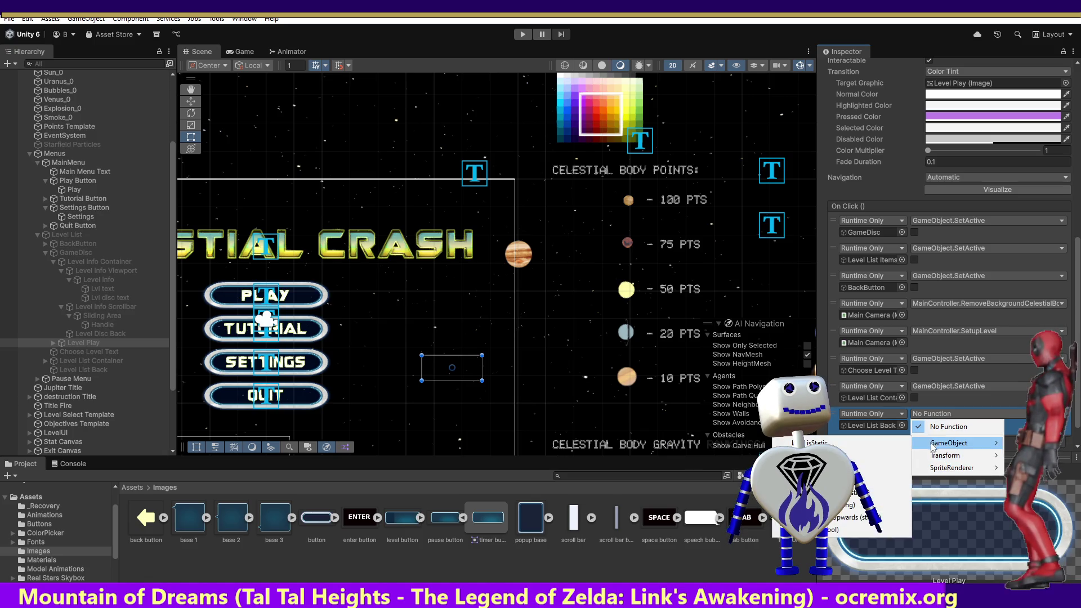
{"action": "left_click", "coordinate": [837, 529]}
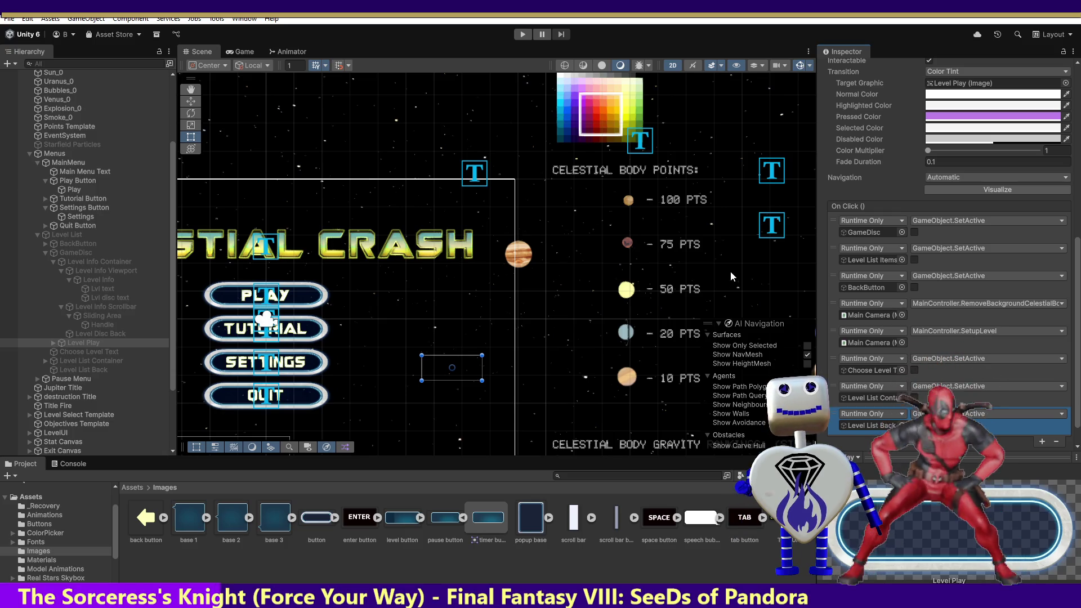
- In Play mode, go from the main menu's level select into the Skill Challenge level
{"action": "left_click", "coordinate": [518, 35]}
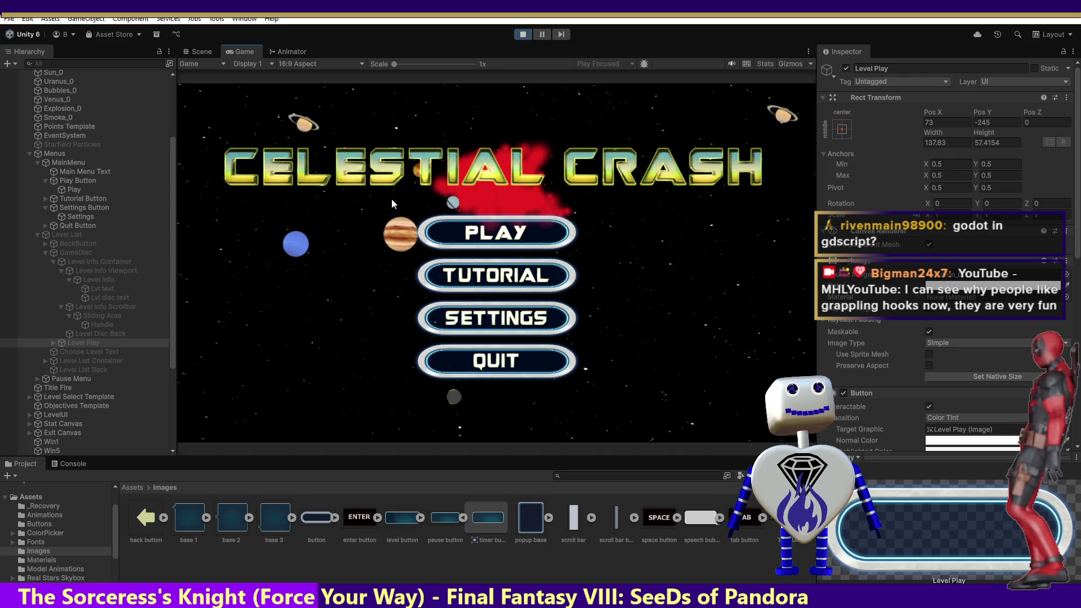
{"action": "left_click", "coordinate": [477, 234]}
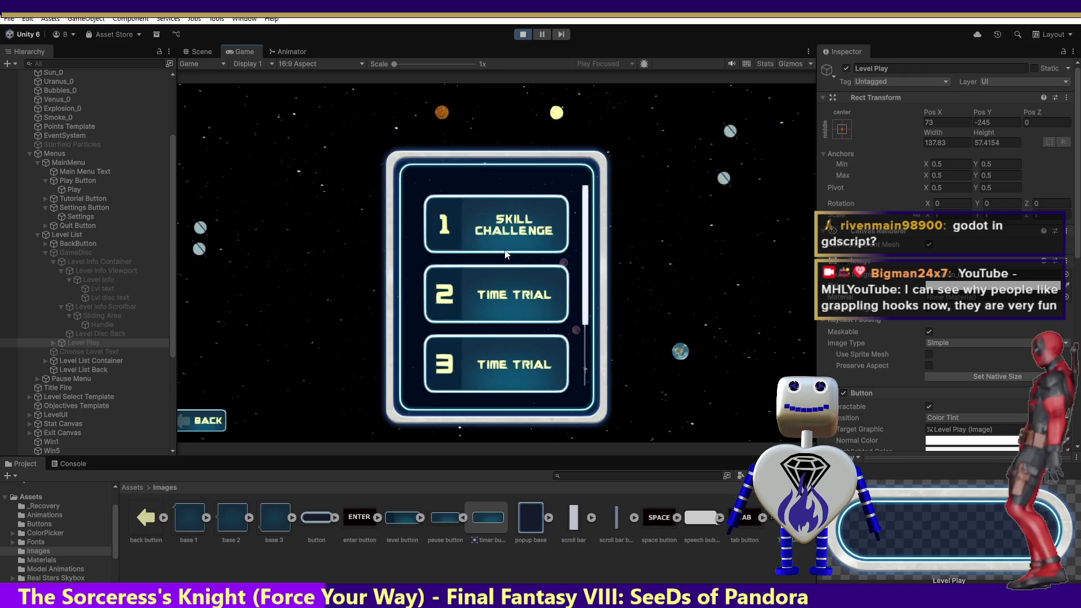
{"action": "left_click", "coordinate": [516, 233]}
{"action": "left_click", "coordinate": [516, 236]}
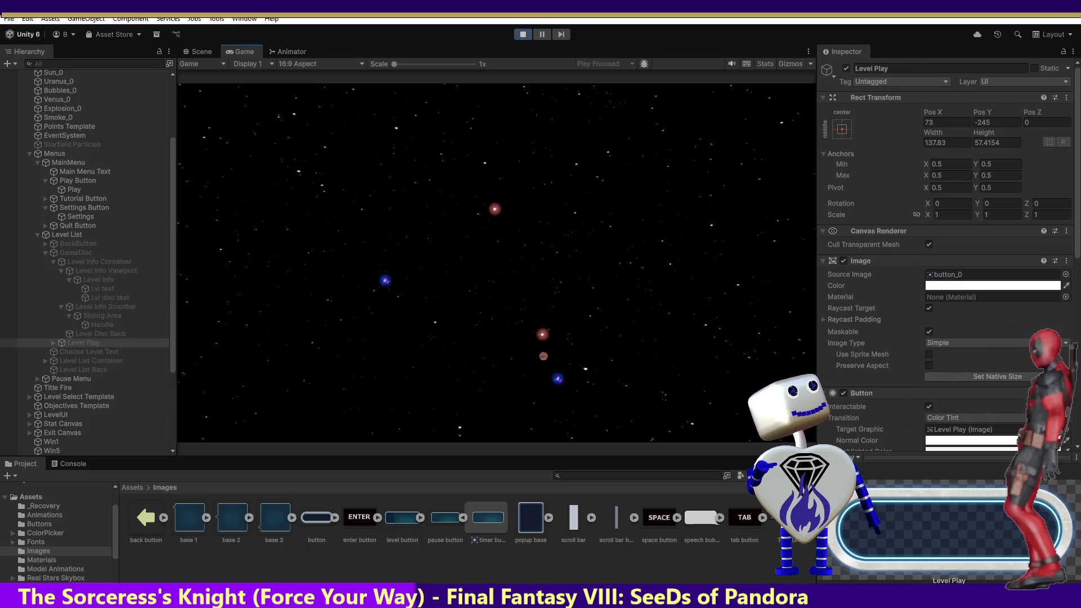
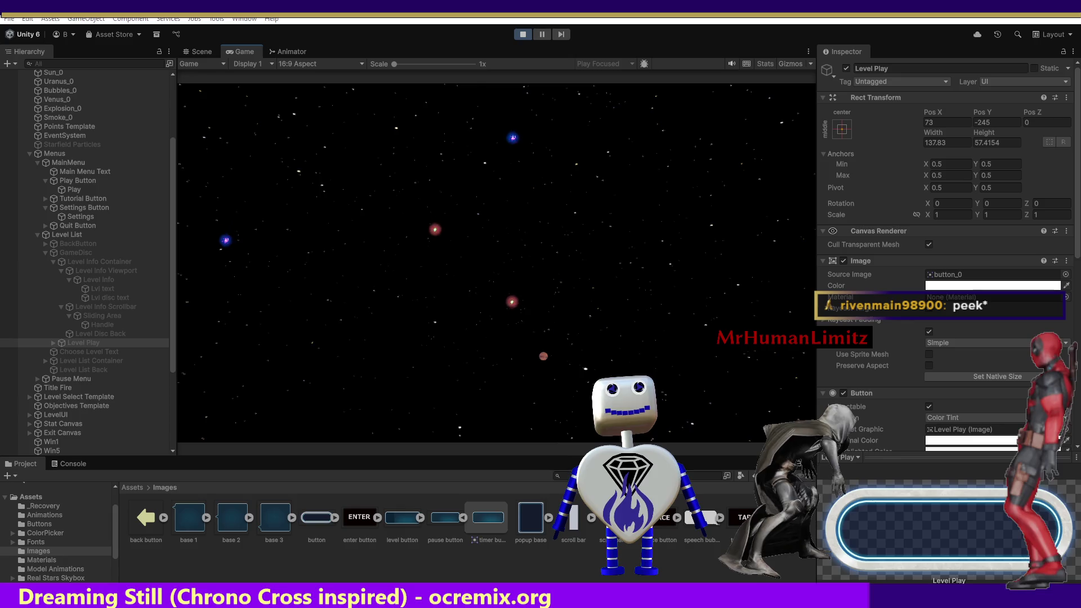
- Stop Play mode and open the demo (1).png menu mockup image
{"action": "left_click", "coordinate": [516, 35]}
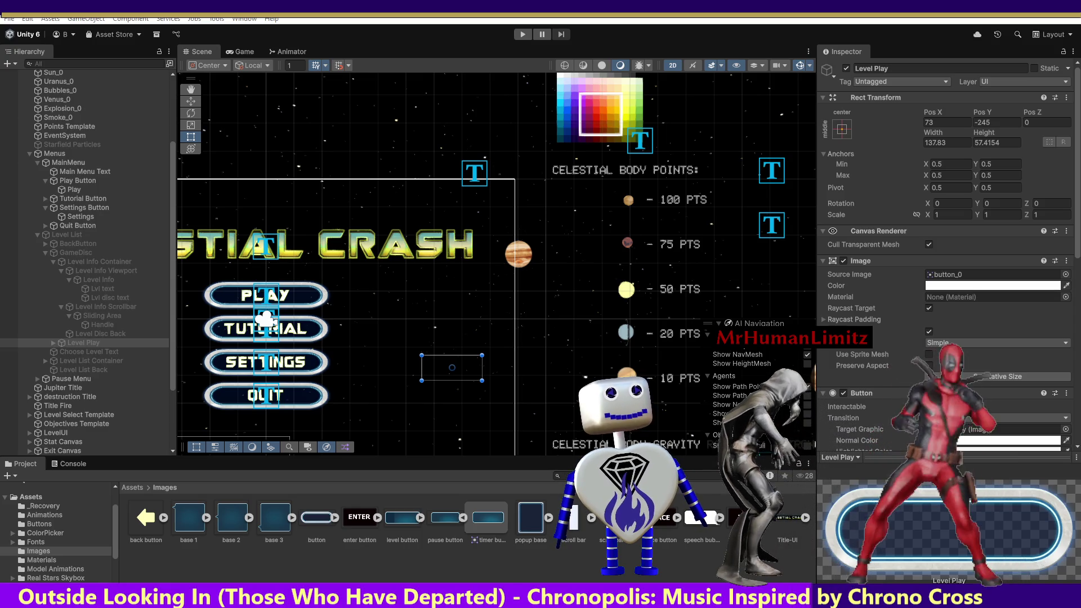
{"action": "left_click", "coordinate": [591, 581]}
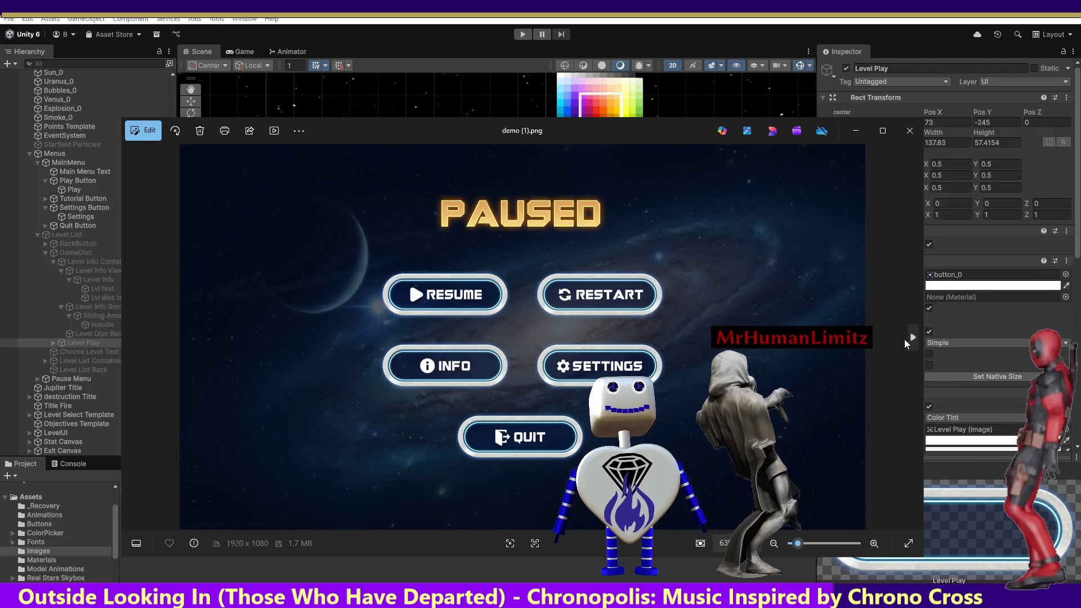
{"action": "left_click", "coordinate": [911, 338]}
{"action": "left_click", "coordinate": [910, 338]}
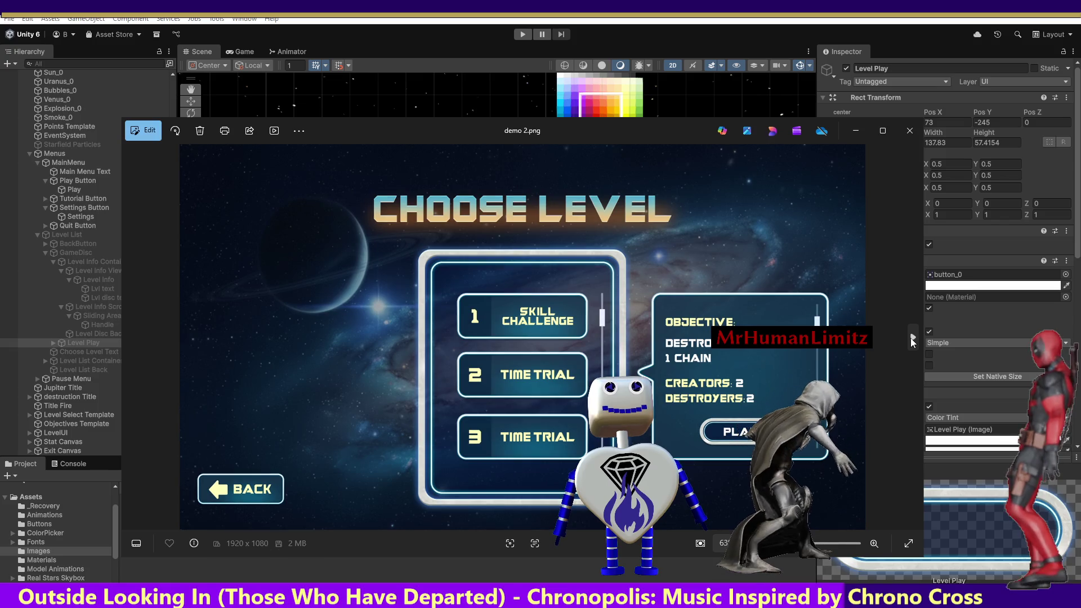
{"action": "left_click", "coordinate": [908, 338]}
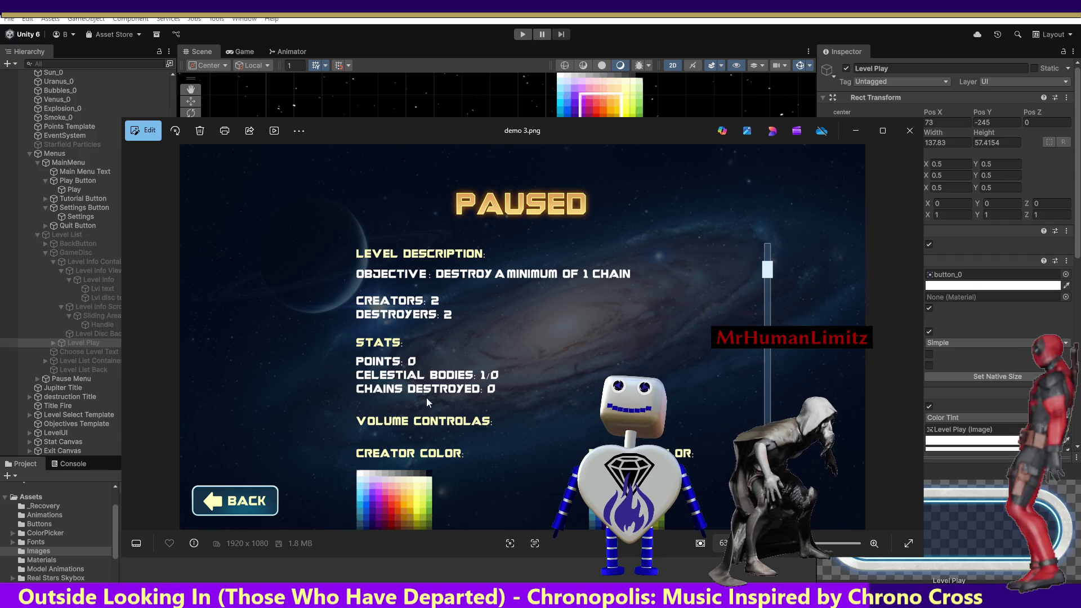
{"action": "mouse_move", "coordinate": [149, 245]}
{"action": "left_click", "coordinate": [133, 338]}
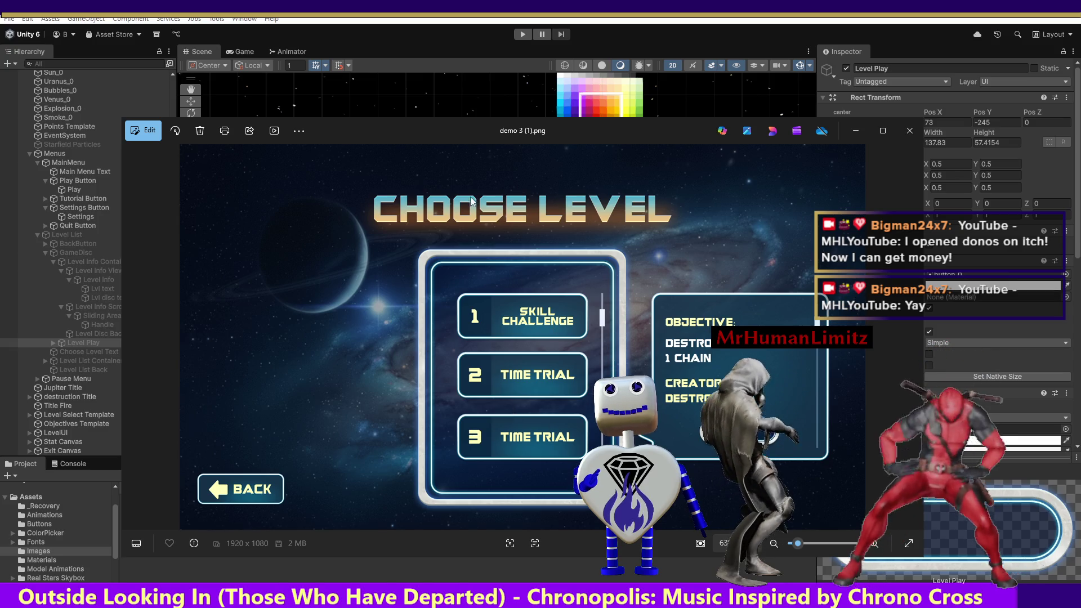
{"action": "left_click", "coordinate": [529, 52]}
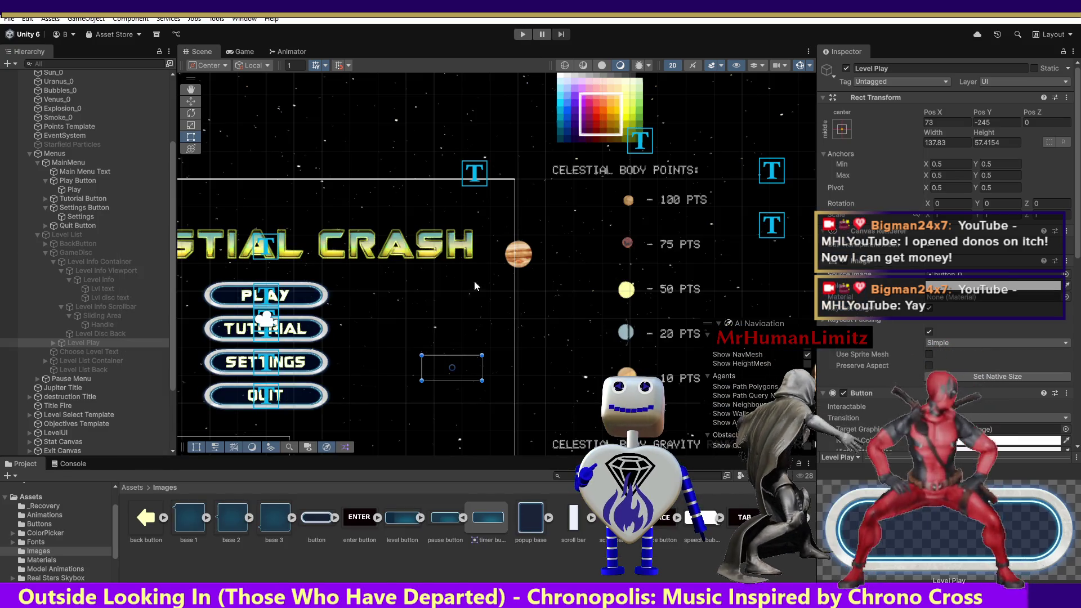
- Run the game and check the Skill Challenge, Time Trial 2 and Time Trial 3 objectives, then stop
{"action": "key", "text": "ctrl+p"}
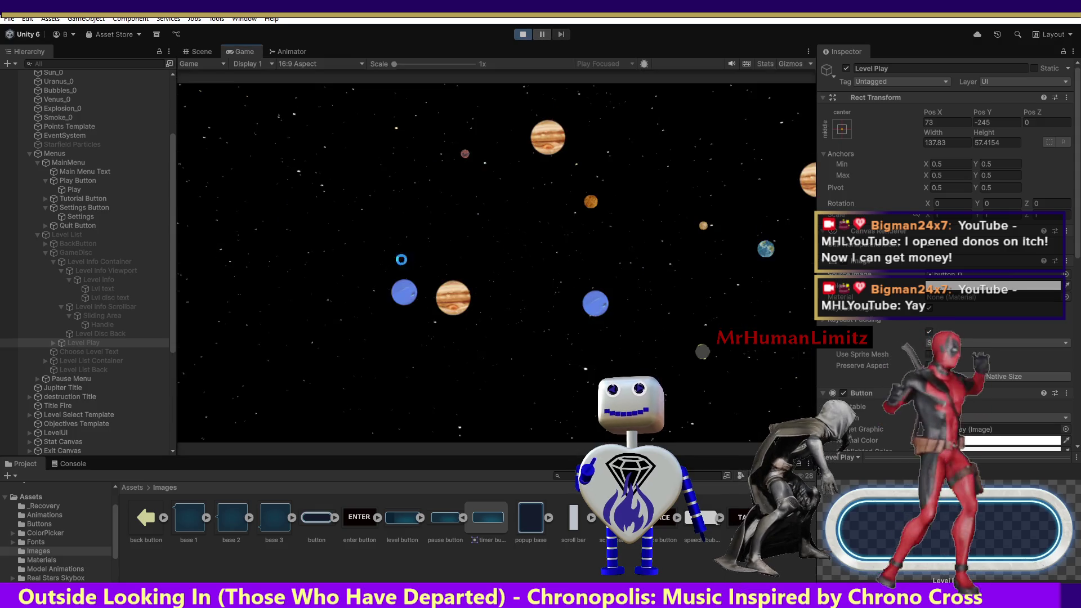
{"action": "left_click", "coordinate": [535, 232]}
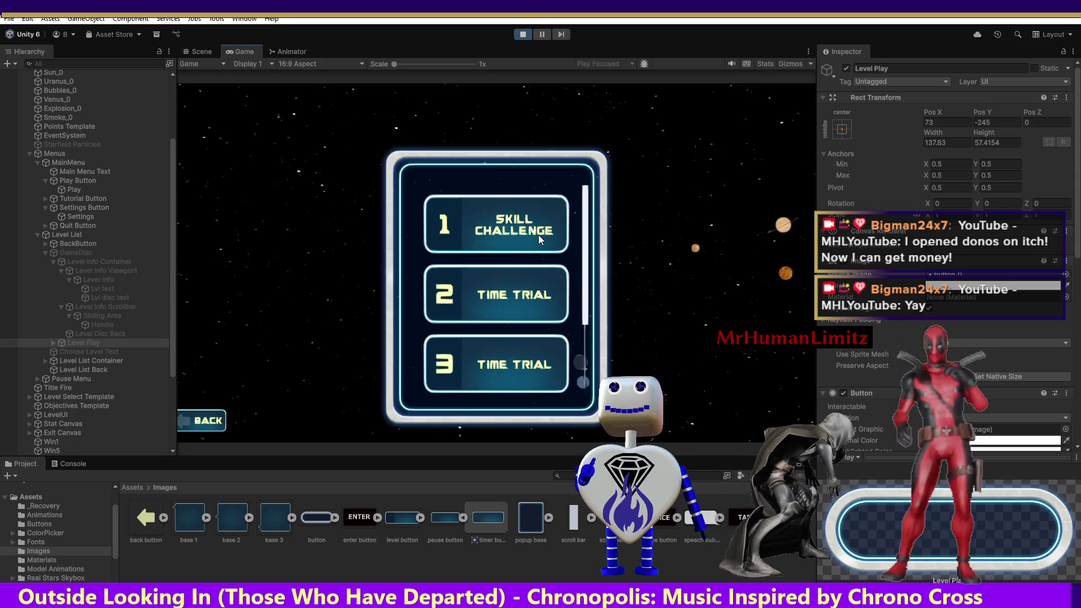
{"action": "left_click", "coordinate": [540, 248]}
{"action": "left_click", "coordinate": [505, 286]}
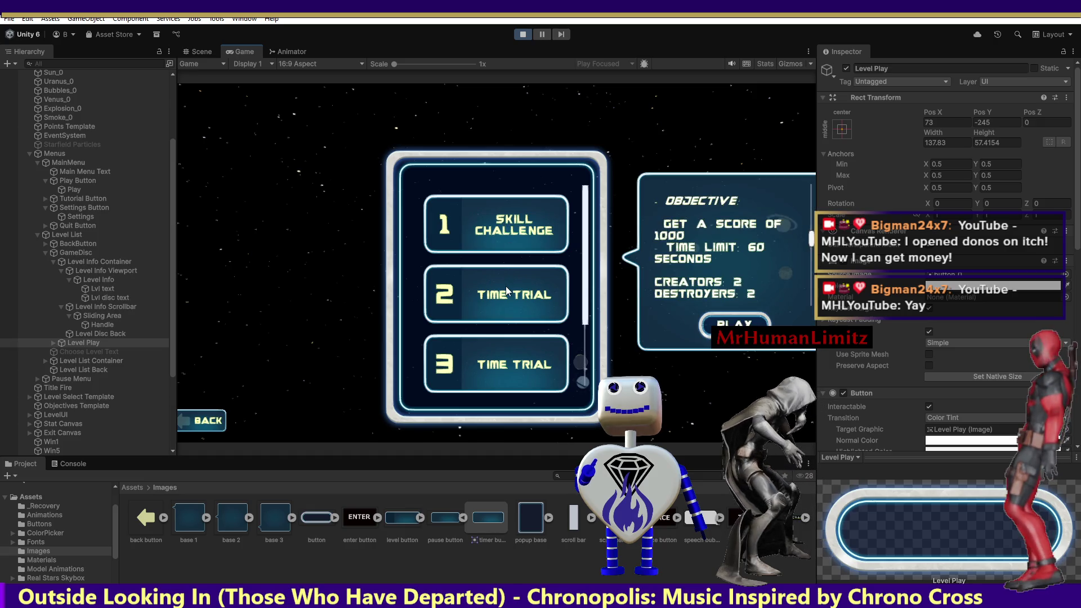
{"action": "left_click", "coordinate": [502, 364]}
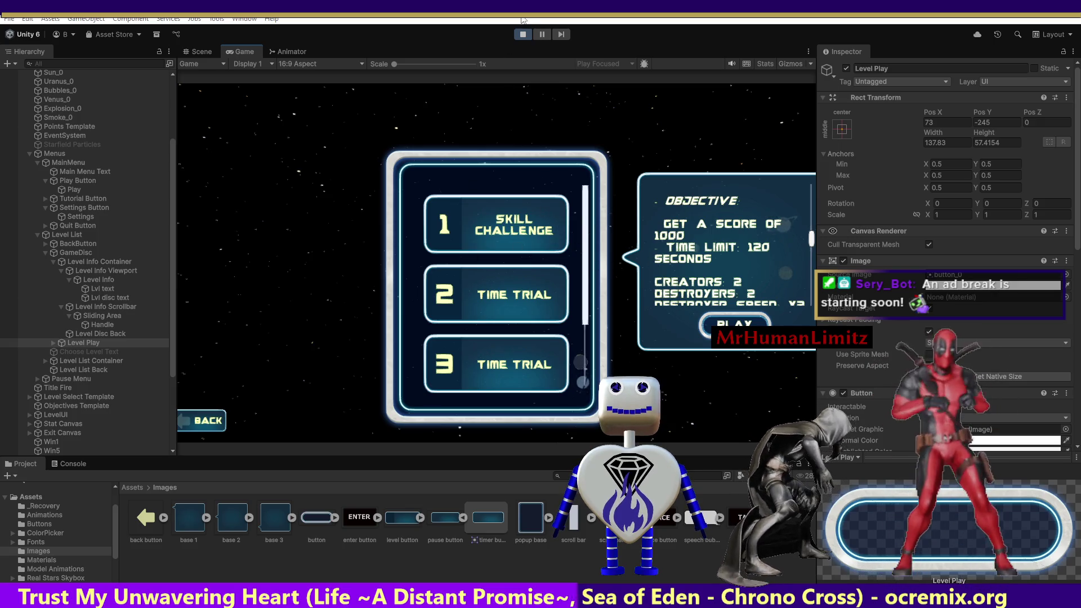
{"action": "left_click", "coordinate": [522, 34]}
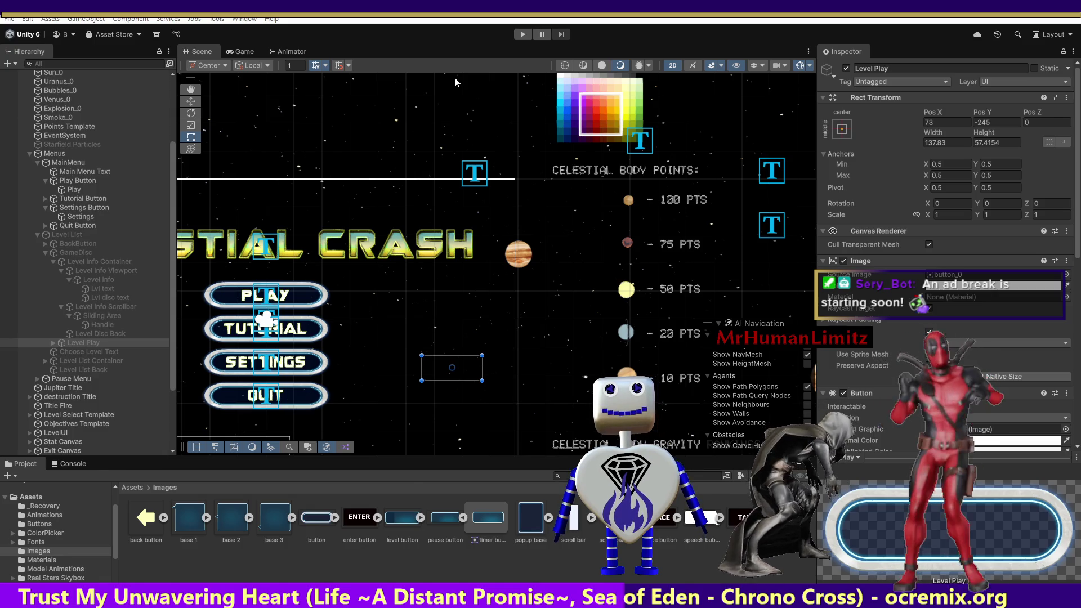
- Switch from Unity to MainController.cs in Visual Studio
{"action": "key", "text": "alt+Tab"}
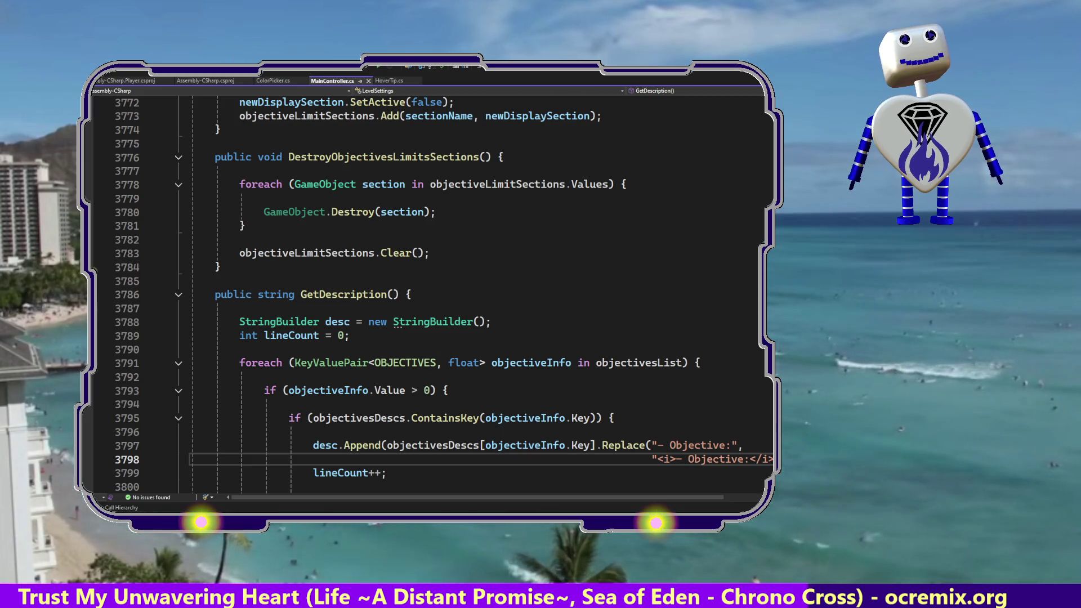
{"action": "scroll", "coordinate": [428, 293], "scroll_direction": "down", "scroll_amount": 8}
{"action": "scroll", "coordinate": [428, 293], "scroll_direction": "up", "scroll_amount": 5}
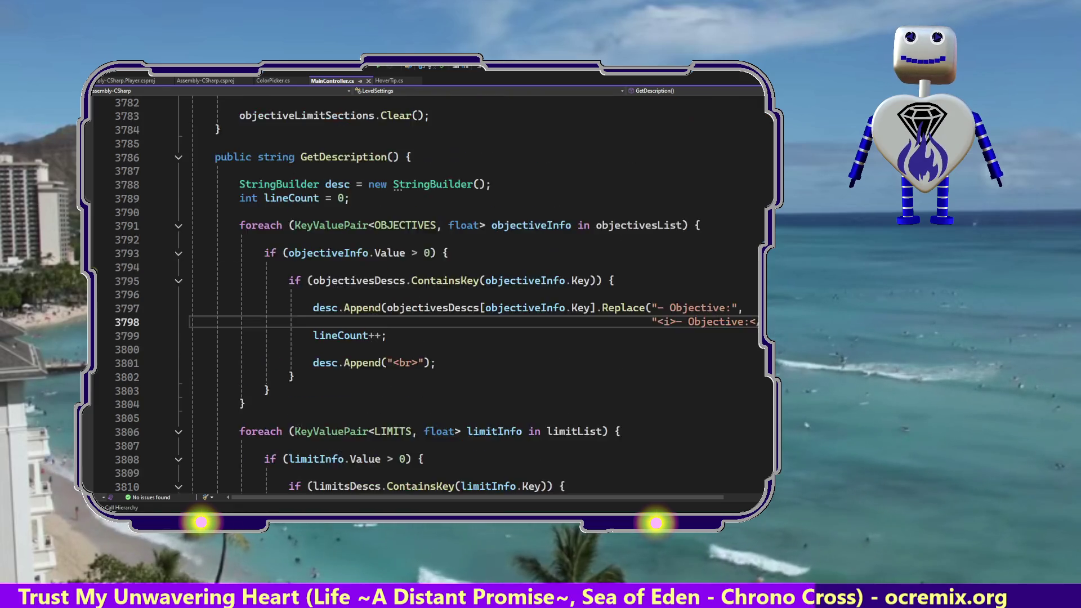
{"action": "scroll", "coordinate": [427, 293], "scroll_direction": "up", "scroll_amount": 20}
{"action": "scroll", "coordinate": [471, 343], "scroll_direction": "up", "scroll_amount": 15}
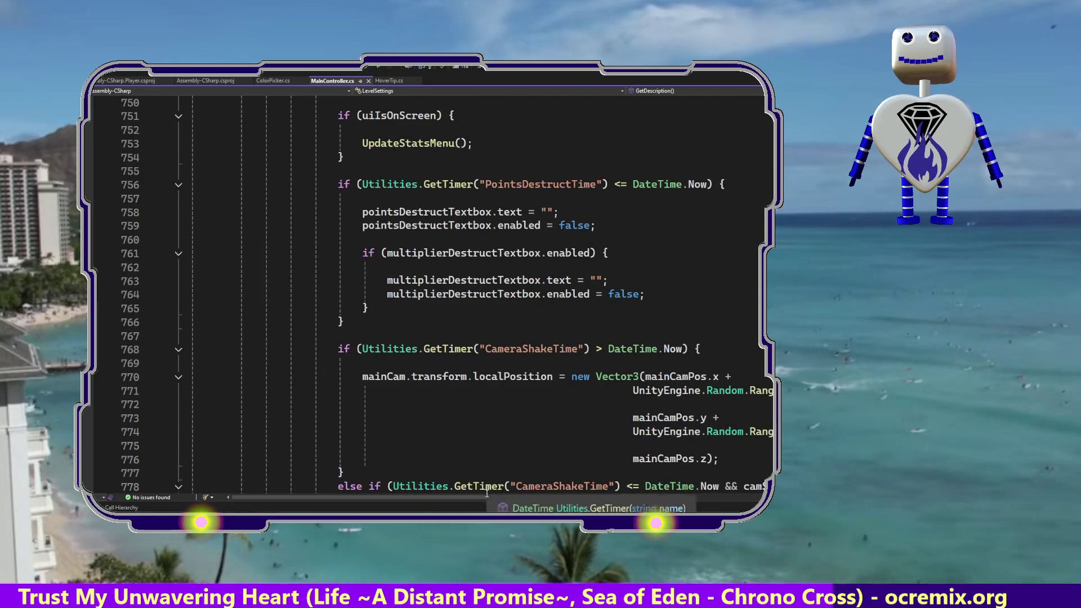
{"action": "scroll", "coordinate": [487, 490], "scroll_direction": "right", "scroll_amount": 3}
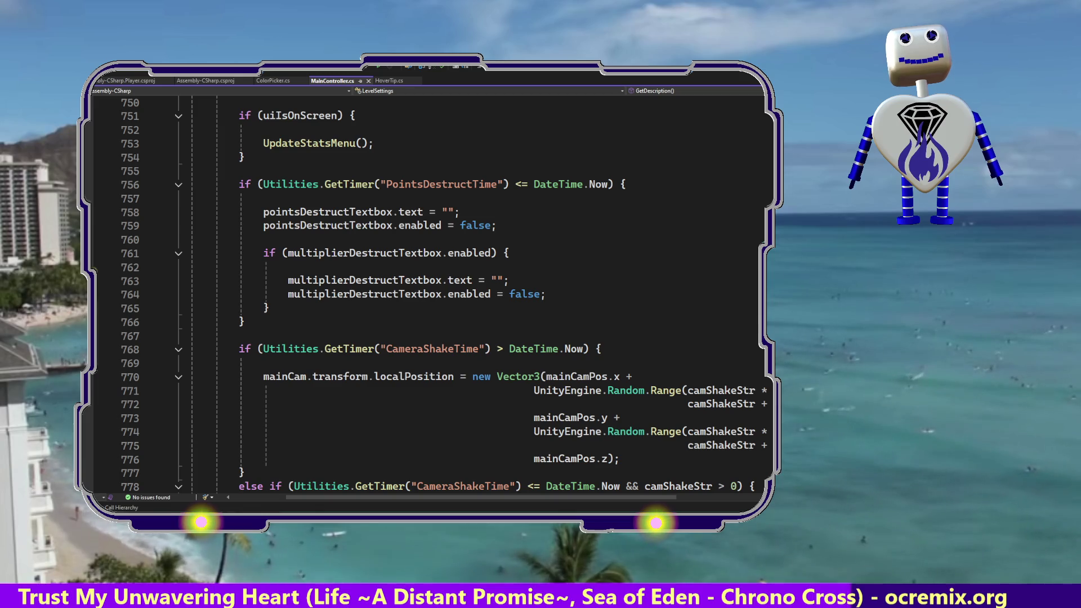
{"action": "scroll", "coordinate": [428, 293], "scroll_direction": "down", "scroll_amount": 20}
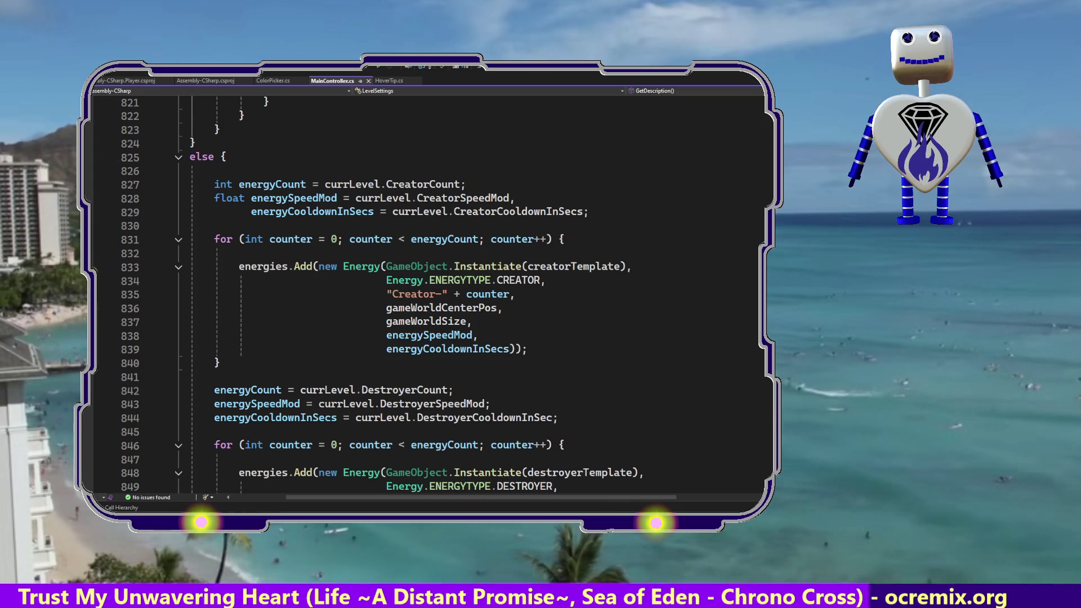
{"action": "scroll", "coordinate": [428, 293], "scroll_direction": "down", "scroll_amount": 7}
{"action": "scroll", "coordinate": [428, 292], "scroll_direction": "down", "scroll_amount": 19}
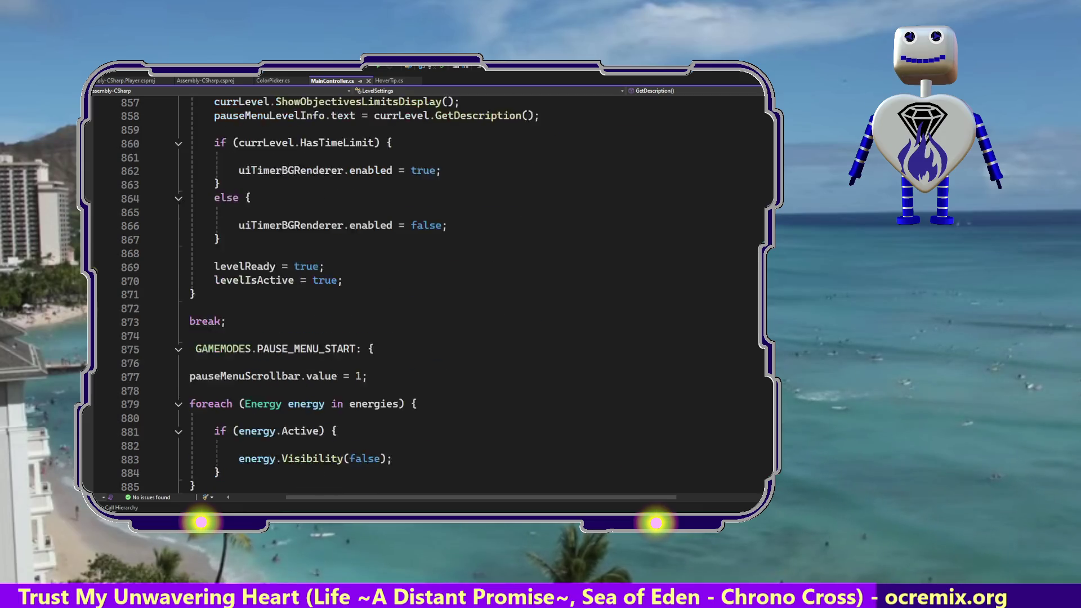
{"action": "scroll", "coordinate": [427, 292], "scroll_direction": "down", "scroll_amount": 15}
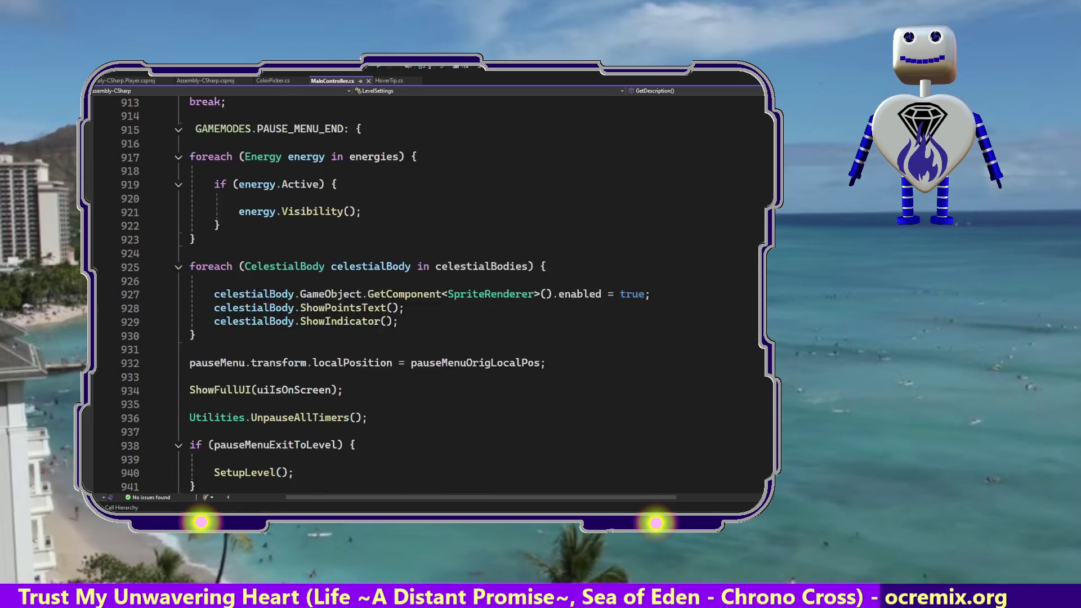
{"action": "scroll", "coordinate": [428, 293], "scroll_direction": "down", "scroll_amount": 7}
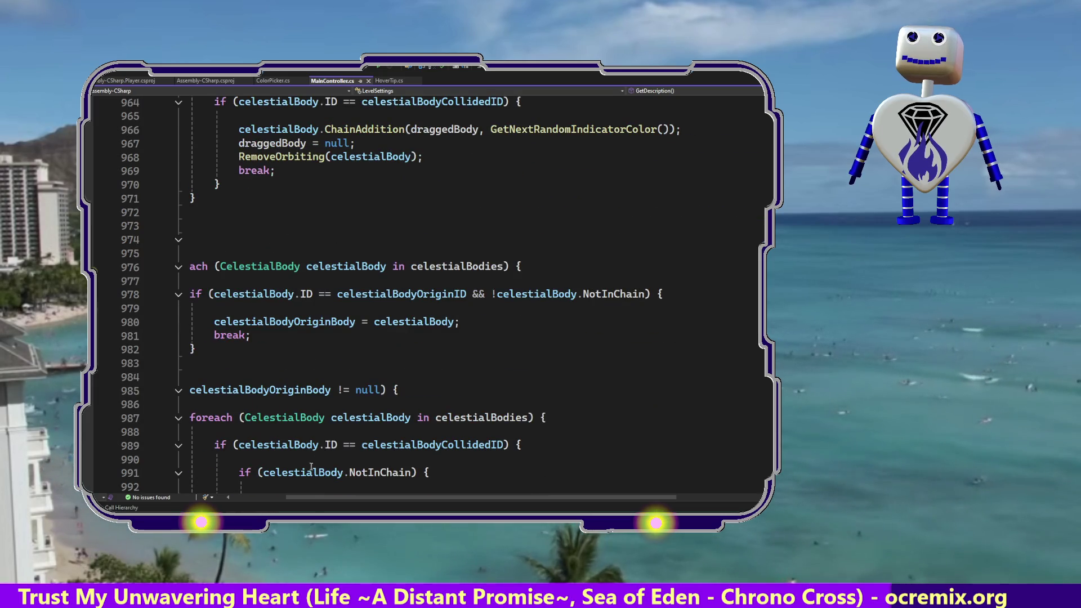
{"action": "left_click_drag", "start_coordinate": [303, 498], "coordinate": [262, 501]}
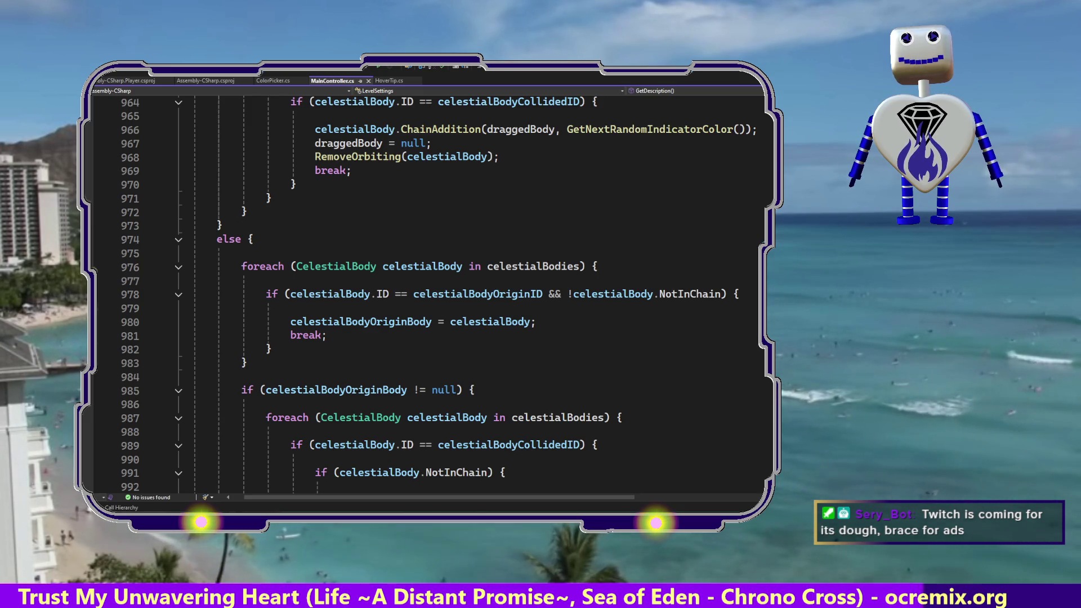
{"action": "scroll", "coordinate": [428, 292], "scroll_direction": "up", "scroll_amount": 10}
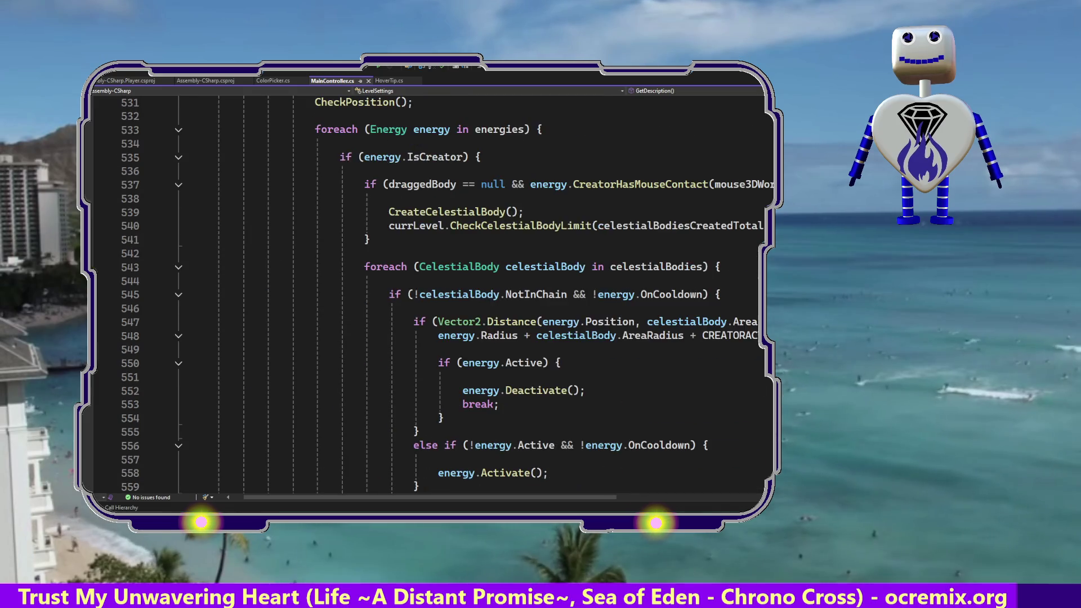
{"action": "scroll", "coordinate": [428, 292], "scroll_direction": "up", "scroll_amount": 13}
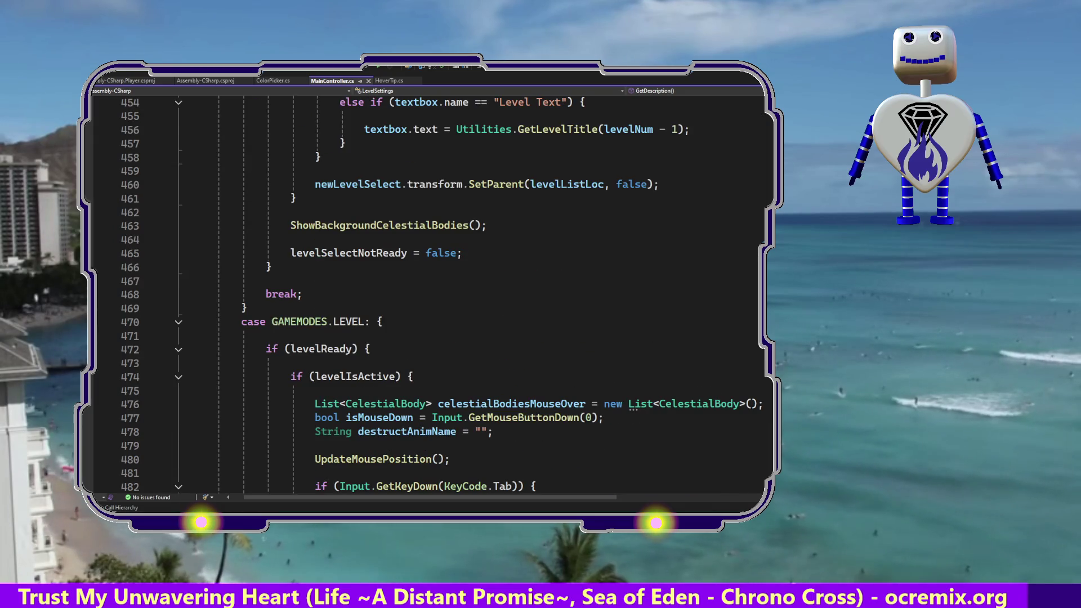
{"action": "scroll", "coordinate": [427, 292], "scroll_direction": "up", "scroll_amount": 5}
{"action": "scroll", "coordinate": [428, 292], "scroll_direction": "up", "scroll_amount": 7}
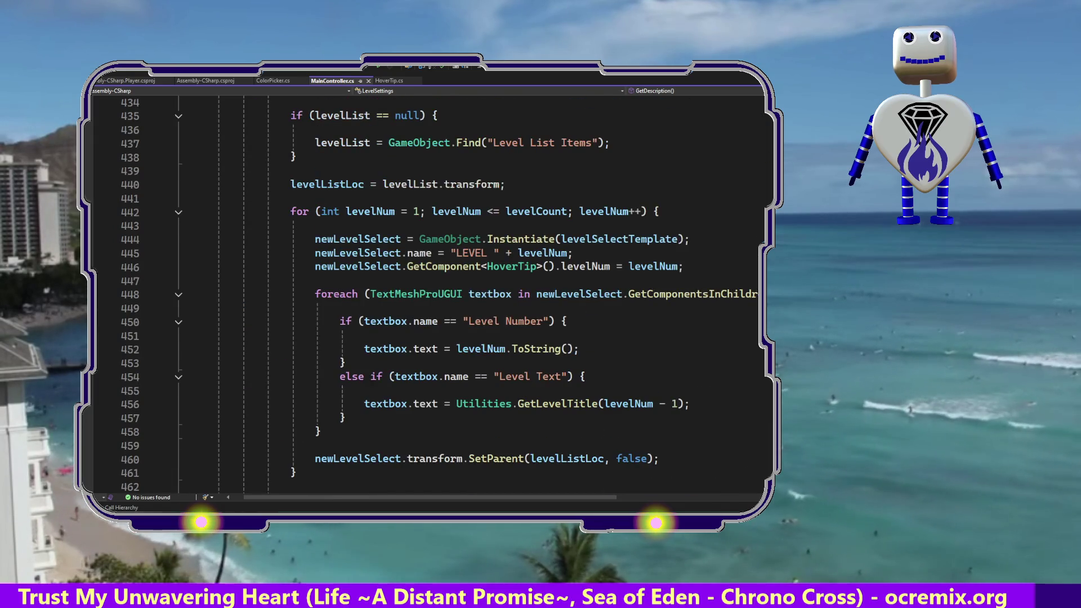
{"action": "scroll", "coordinate": [427, 293], "scroll_direction": "up", "scroll_amount": 1}
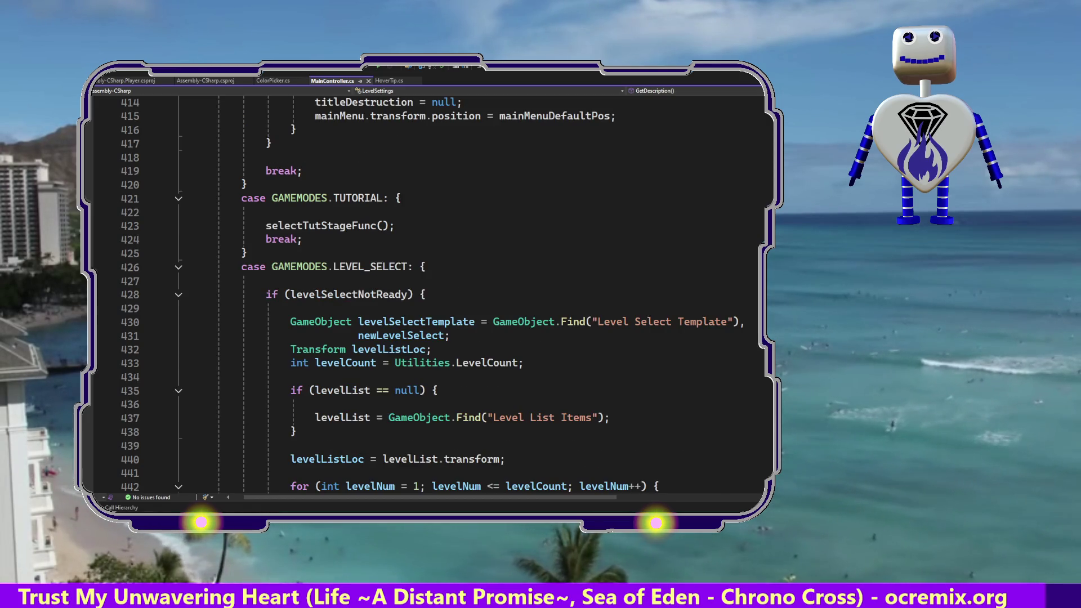
{"action": "scroll", "coordinate": [428, 293], "scroll_direction": "up", "scroll_amount": 7}
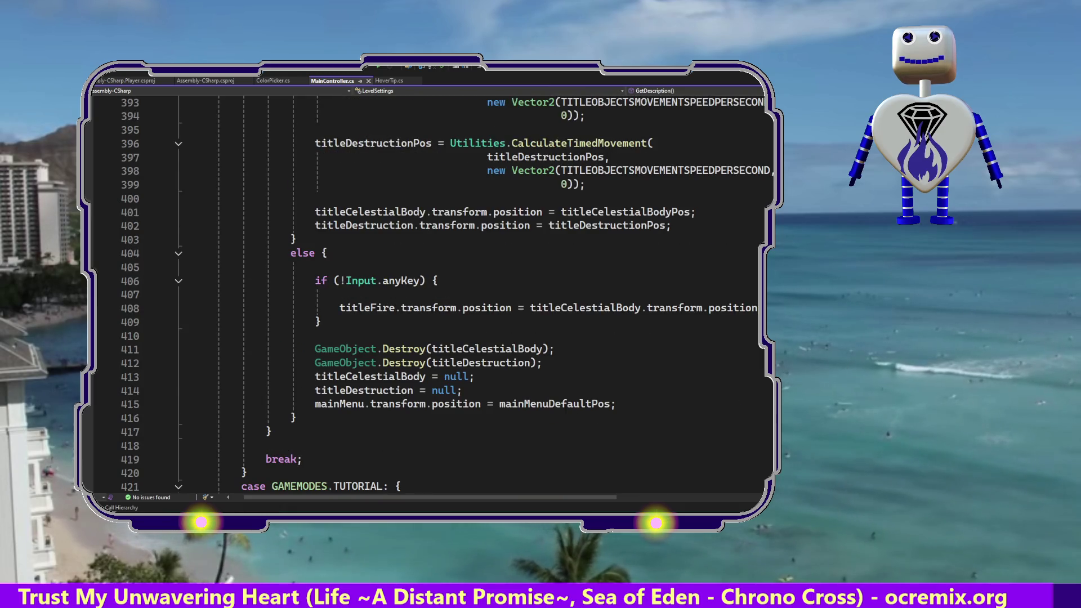
{"action": "scroll", "coordinate": [428, 293], "scroll_direction": "up", "scroll_amount": 12}
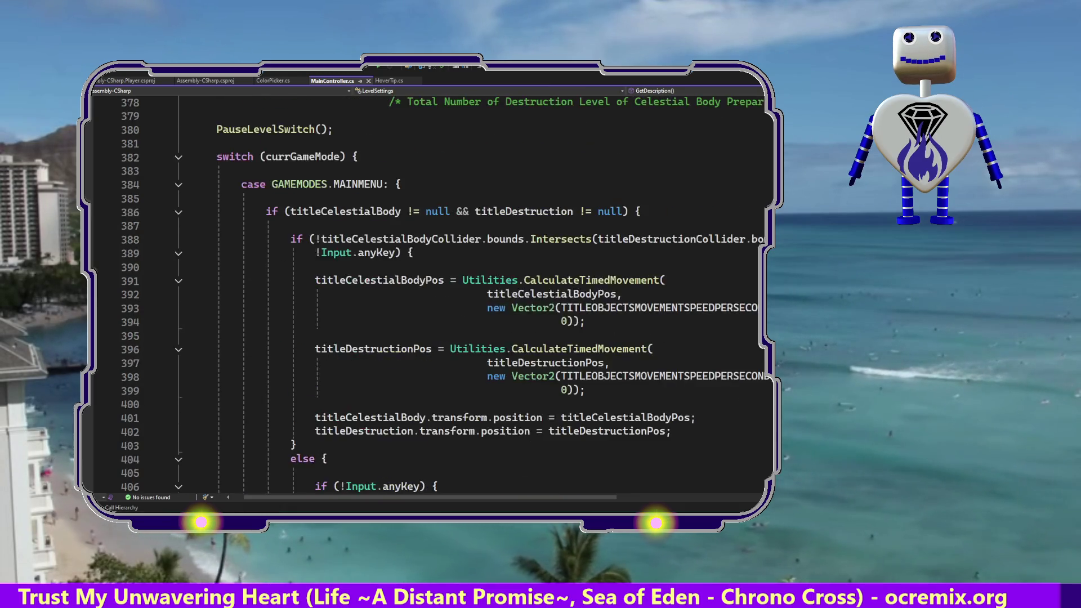
{"action": "scroll", "coordinate": [427, 293], "scroll_direction": "down", "scroll_amount": 15}
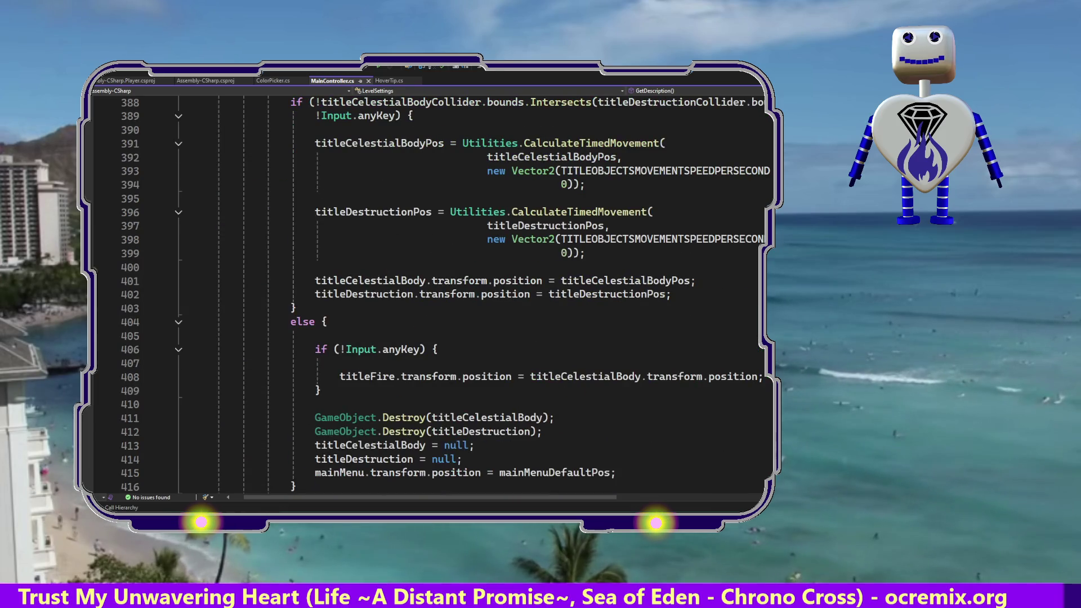
{"action": "scroll", "coordinate": [428, 293], "scroll_direction": "down", "scroll_amount": 12}
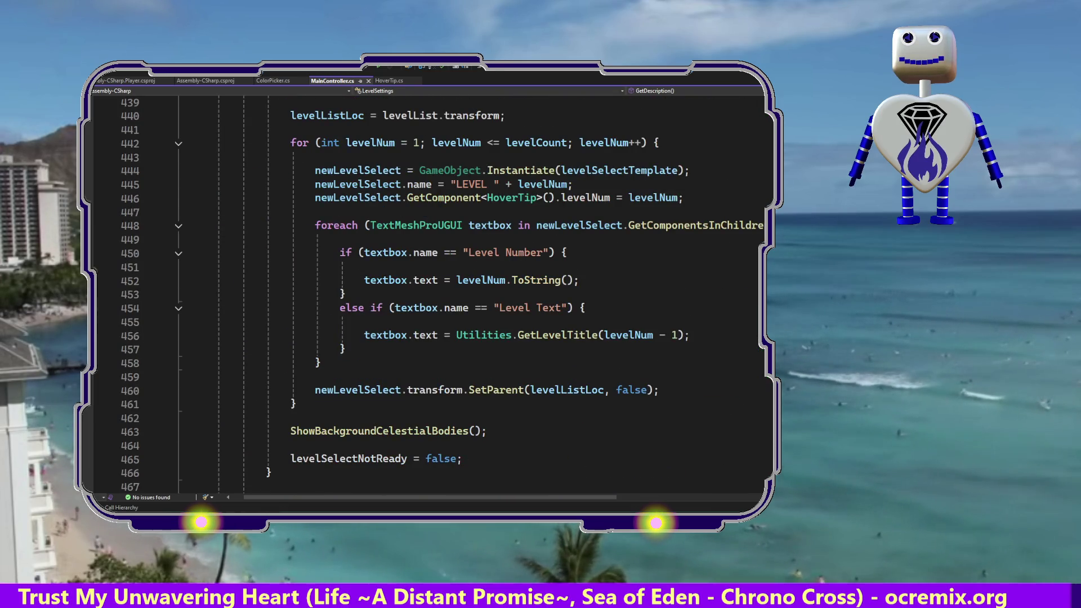
{"action": "scroll", "coordinate": [427, 292], "scroll_direction": "down", "scroll_amount": 12}
{"action": "scroll", "coordinate": [427, 292], "scroll_direction": "down", "scroll_amount": 12}
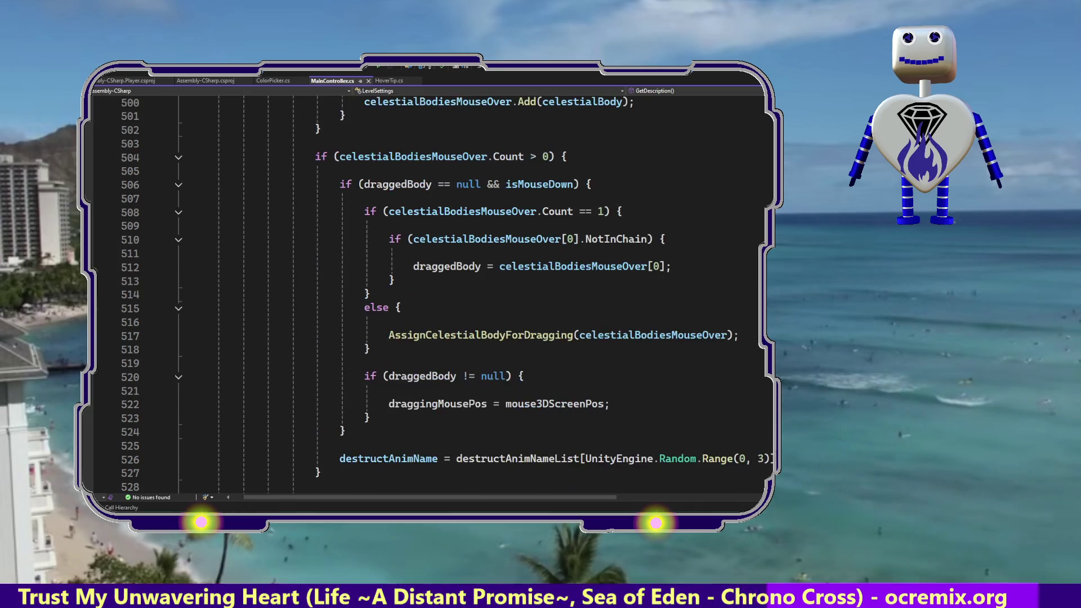
{"action": "scroll", "coordinate": [427, 293], "scroll_direction": "down", "scroll_amount": 3}
{"action": "scroll", "coordinate": [427, 292], "scroll_direction": "down", "scroll_amount": 10}
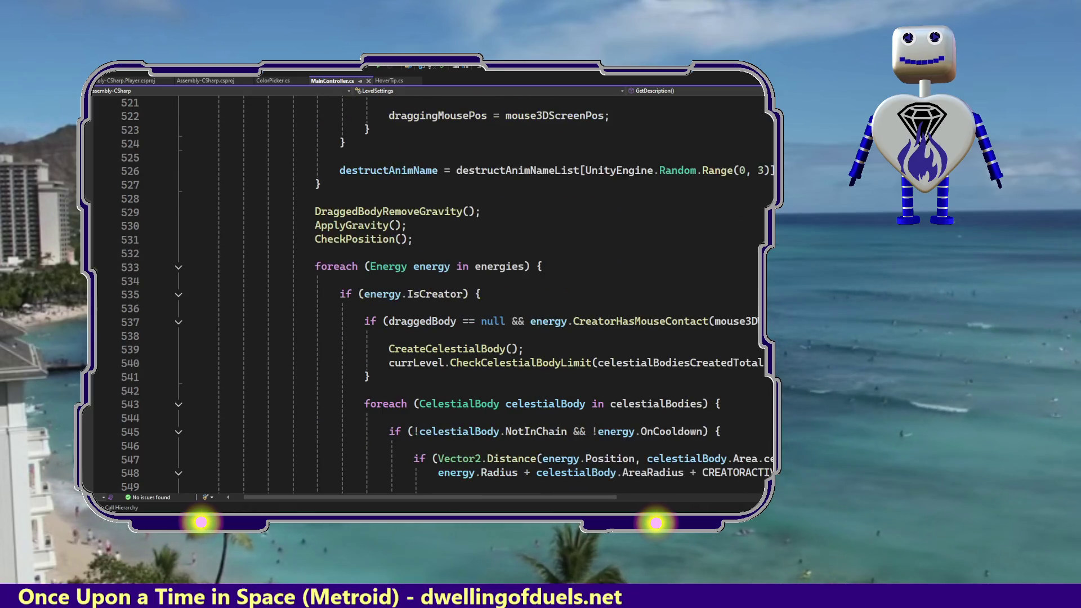
{"action": "scroll", "coordinate": [428, 293], "scroll_direction": "down", "scroll_amount": 5}
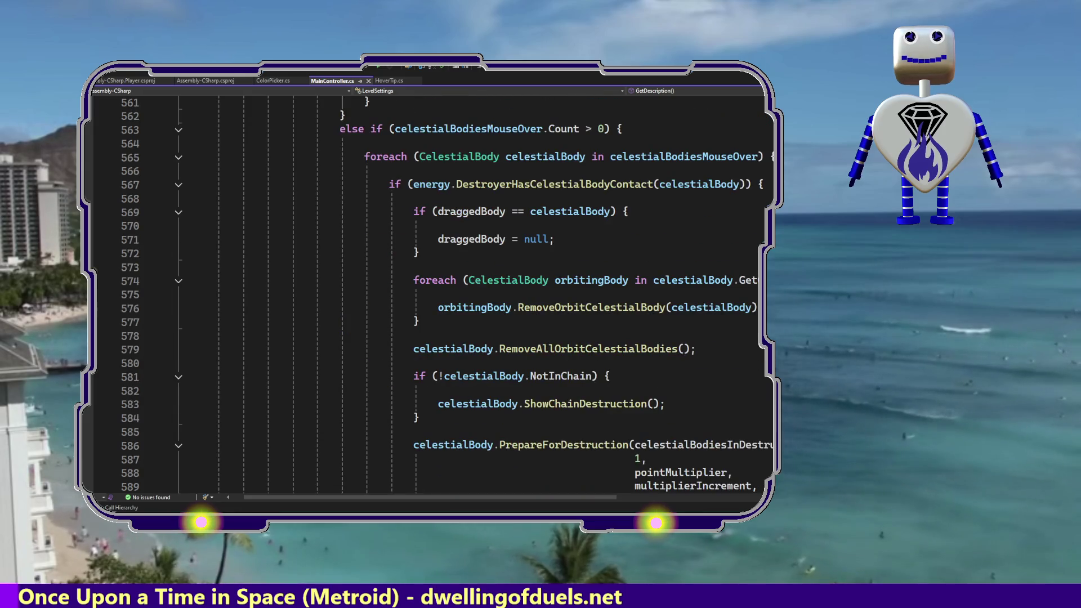
{"action": "scroll", "coordinate": [427, 292], "scroll_direction": "down", "scroll_amount": 4}
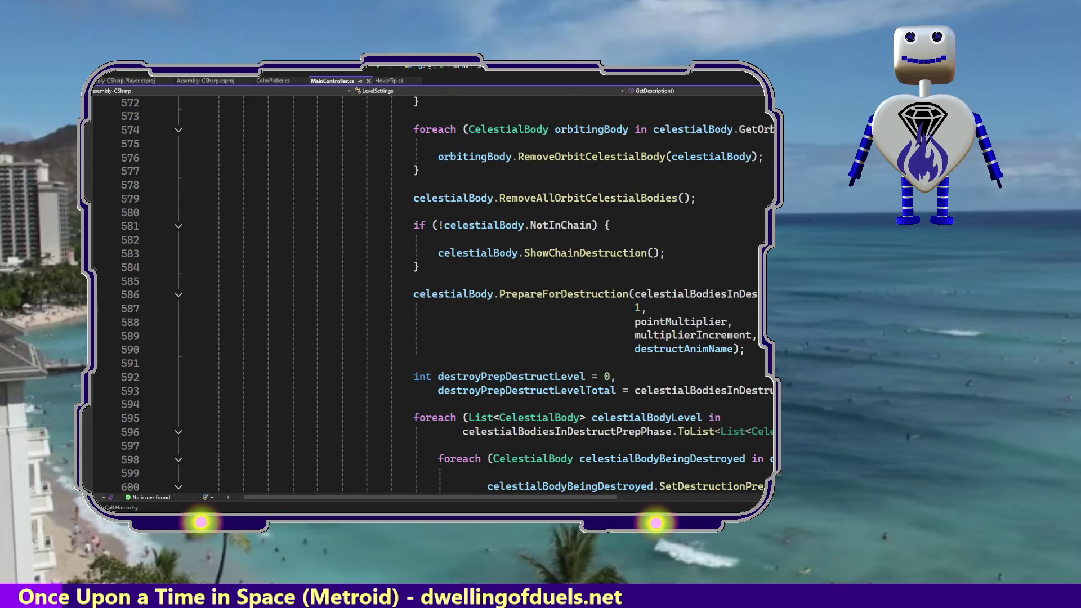
{"action": "scroll", "coordinate": [428, 292], "scroll_direction": "down", "scroll_amount": 6}
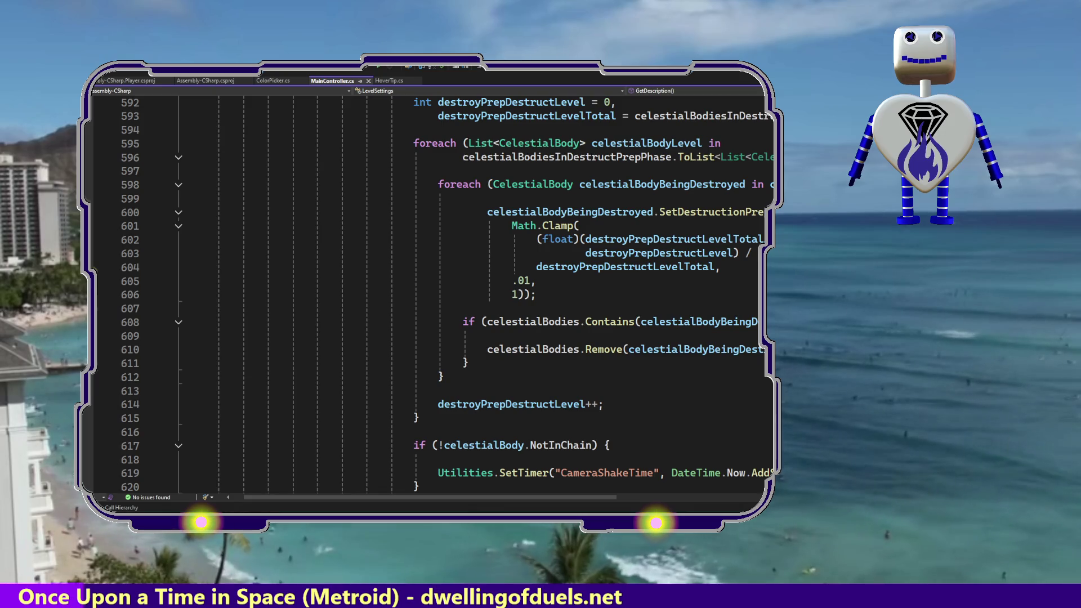
{"action": "scroll", "coordinate": [427, 292], "scroll_direction": "down", "scroll_amount": 15}
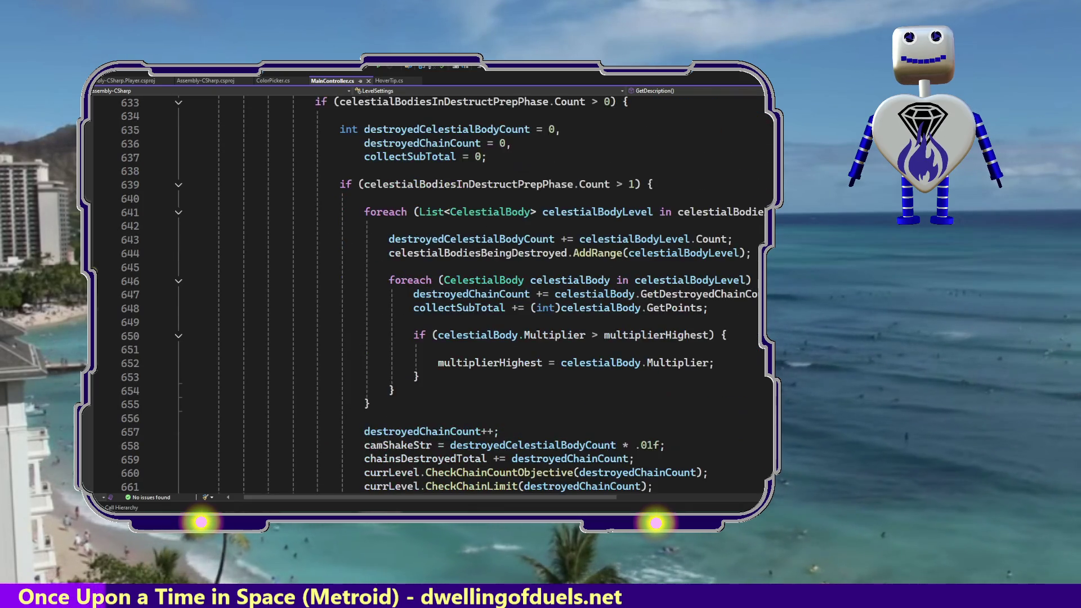
{"action": "scroll", "coordinate": [427, 292], "scroll_direction": "down", "scroll_amount": 3}
{"action": "scroll", "coordinate": [428, 293], "scroll_direction": "down", "scroll_amount": 7}
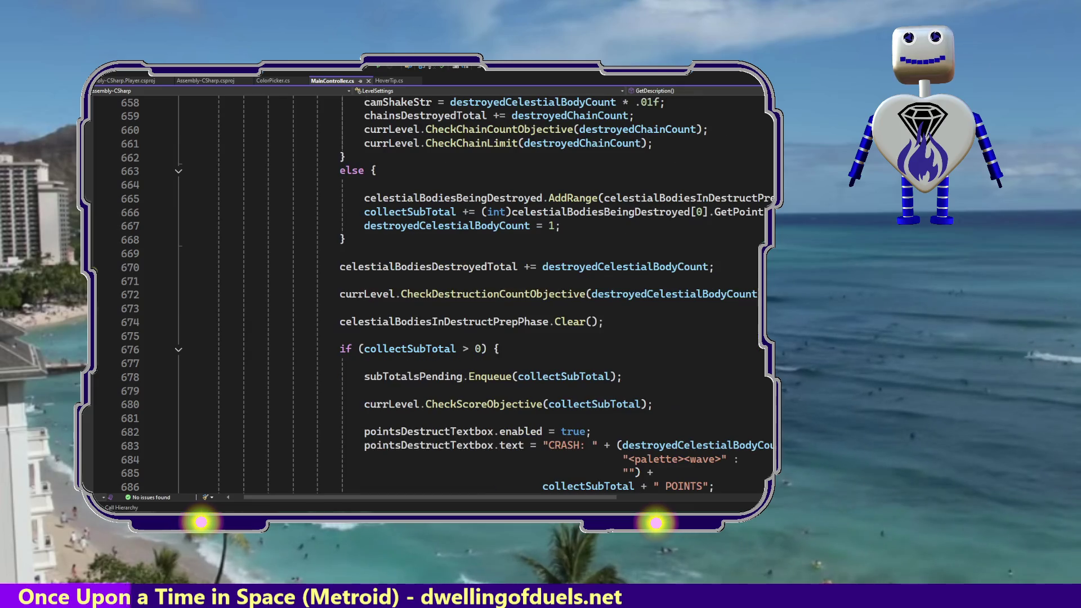
{"action": "scroll", "coordinate": [427, 293], "scroll_direction": "down", "scroll_amount": 4}
{"action": "scroll", "coordinate": [428, 292], "scroll_direction": "down", "scroll_amount": 9}
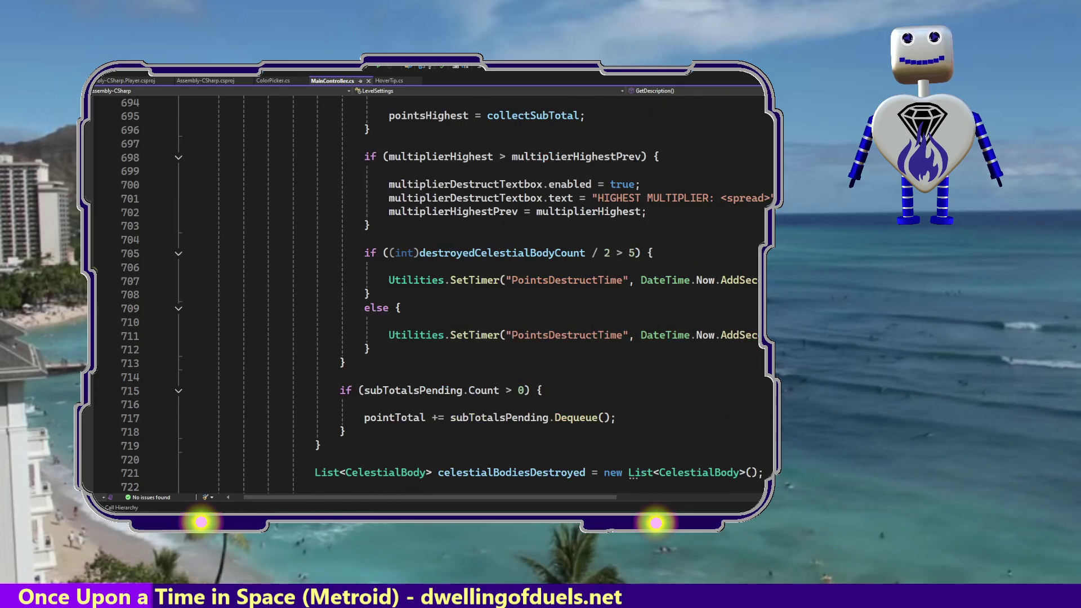
{"action": "scroll", "coordinate": [428, 293], "scroll_direction": "down", "scroll_amount": 9}
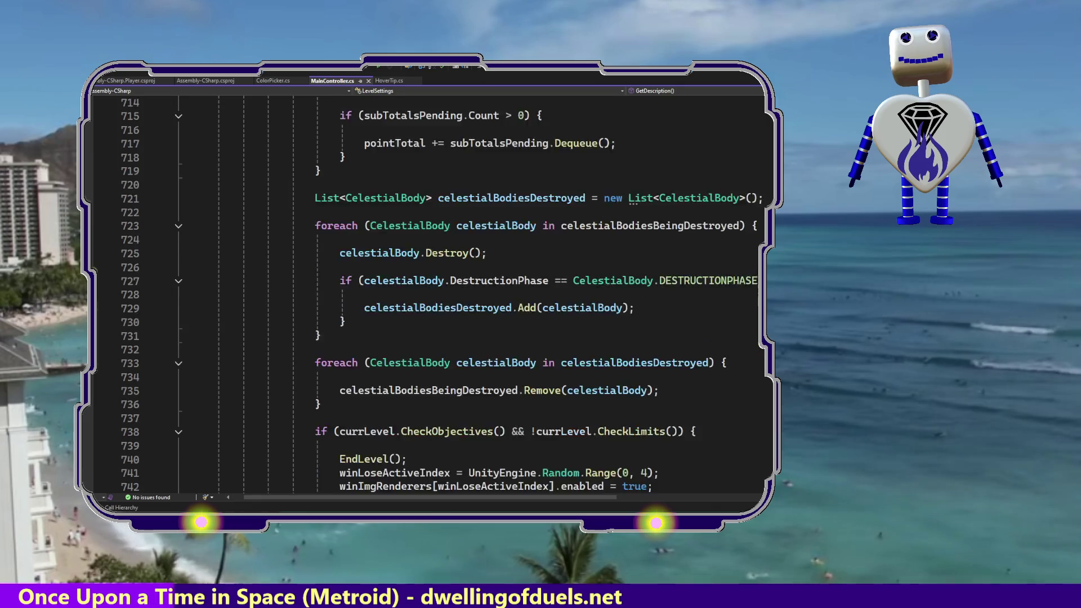
{"action": "scroll", "coordinate": [428, 292], "scroll_direction": "down", "scroll_amount": 15}
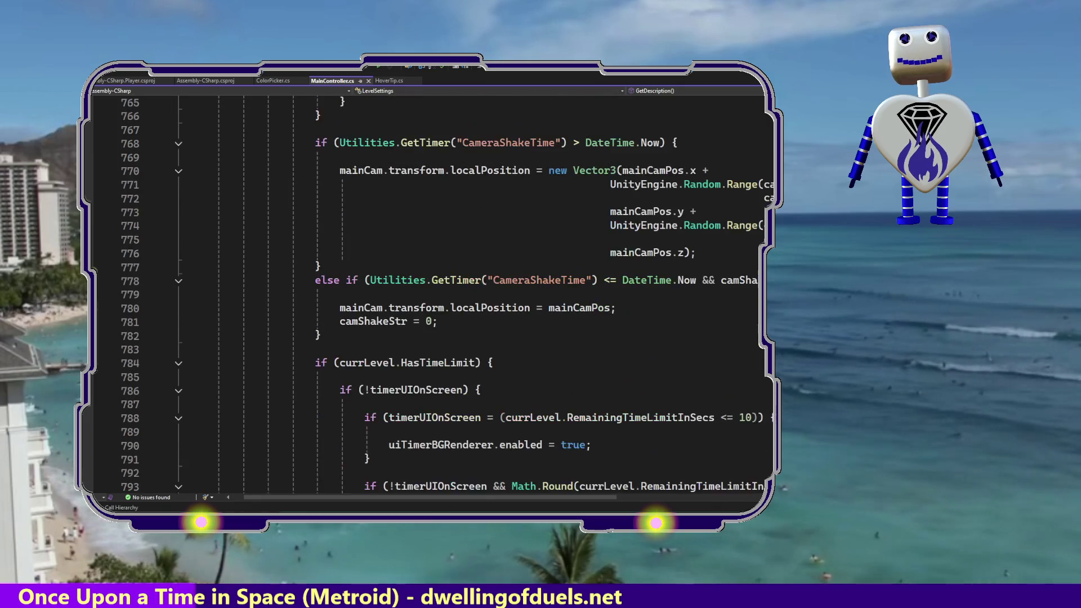
{"action": "scroll", "coordinate": [428, 292], "scroll_direction": "down", "scroll_amount": 12}
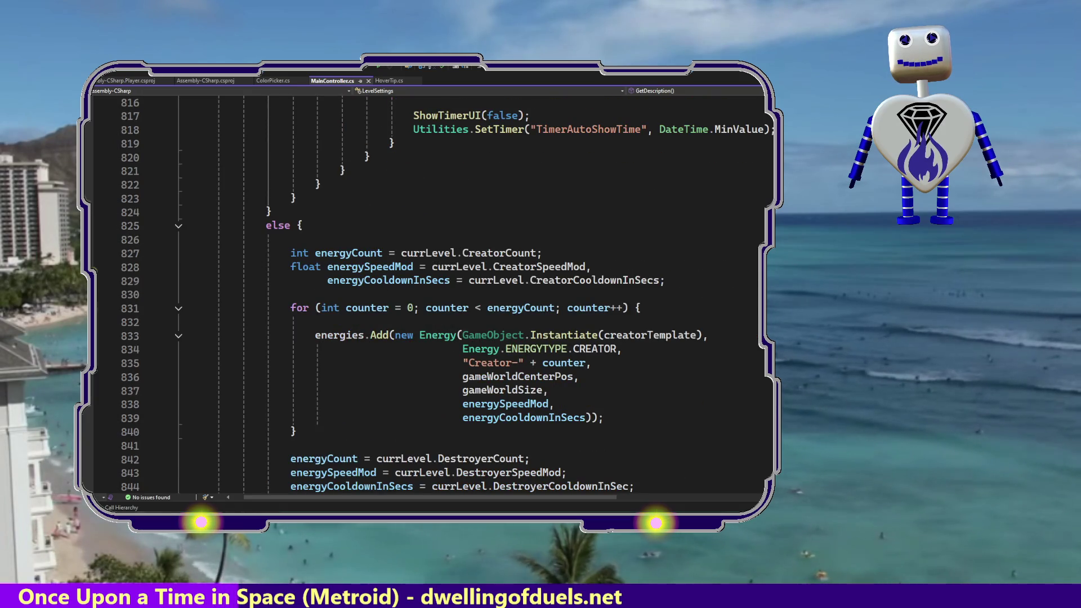
{"action": "scroll", "coordinate": [428, 293], "scroll_direction": "down", "scroll_amount": 10}
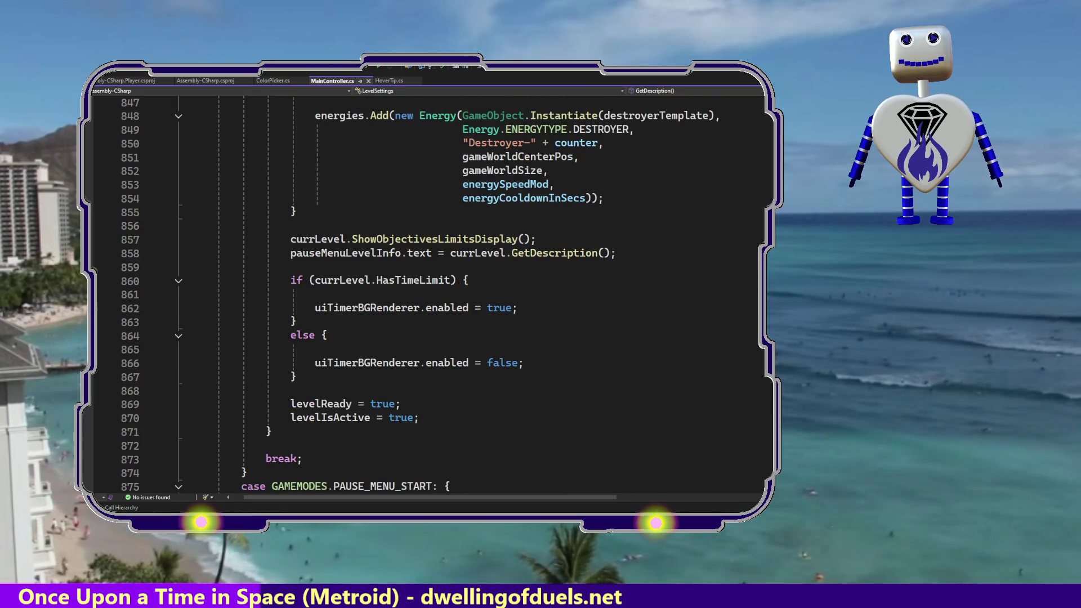
{"action": "scroll", "coordinate": [427, 292], "scroll_direction": "down", "scroll_amount": 10}
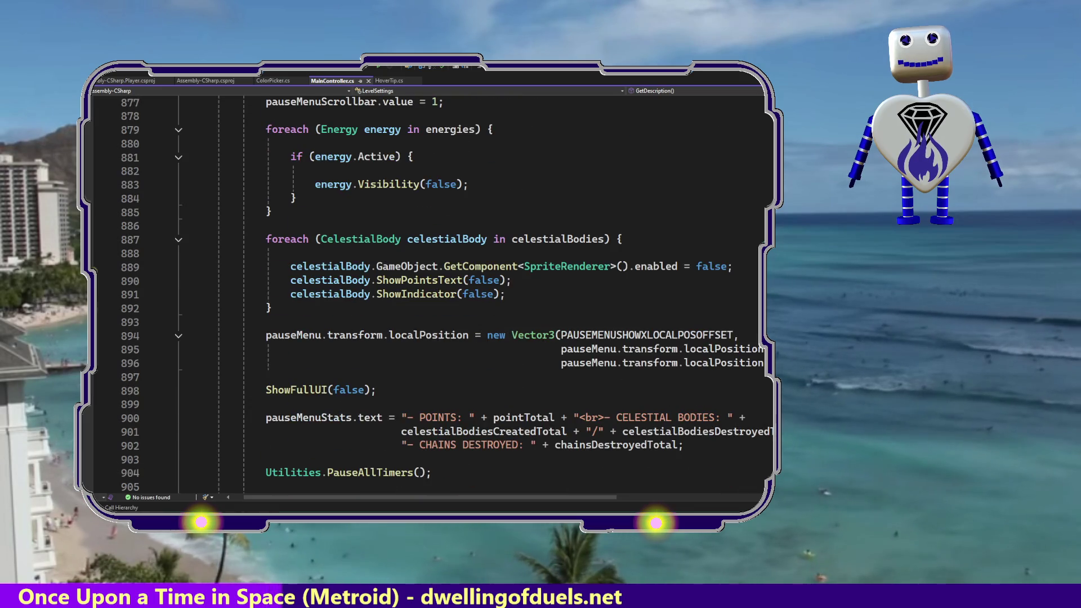
{"action": "scroll", "coordinate": [428, 292], "scroll_direction": "down", "scroll_amount": 12}
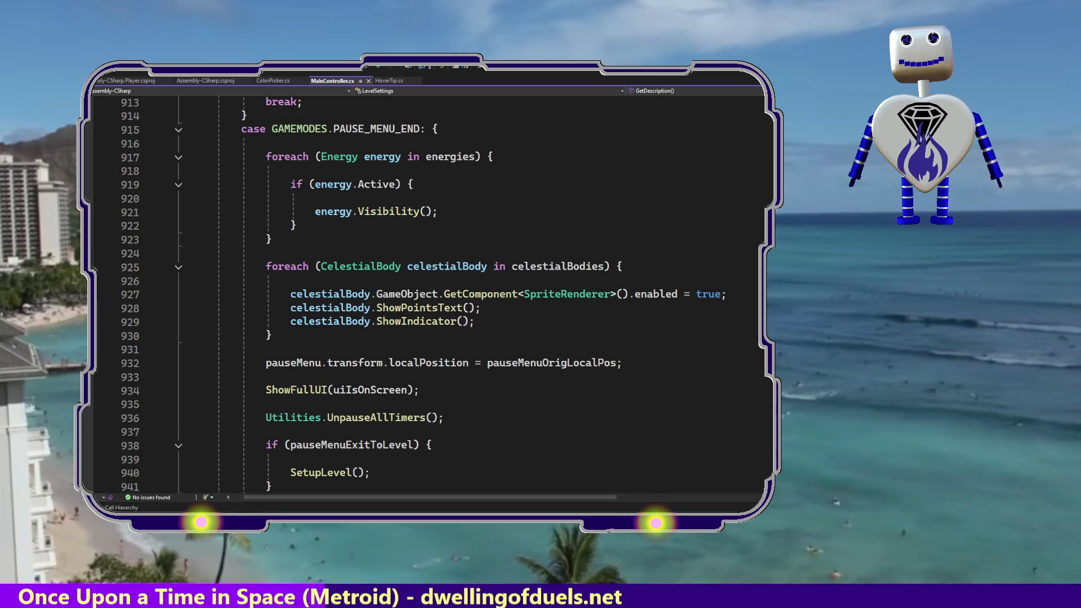
{"action": "scroll", "coordinate": [428, 293], "scroll_direction": "down", "scroll_amount": 12}
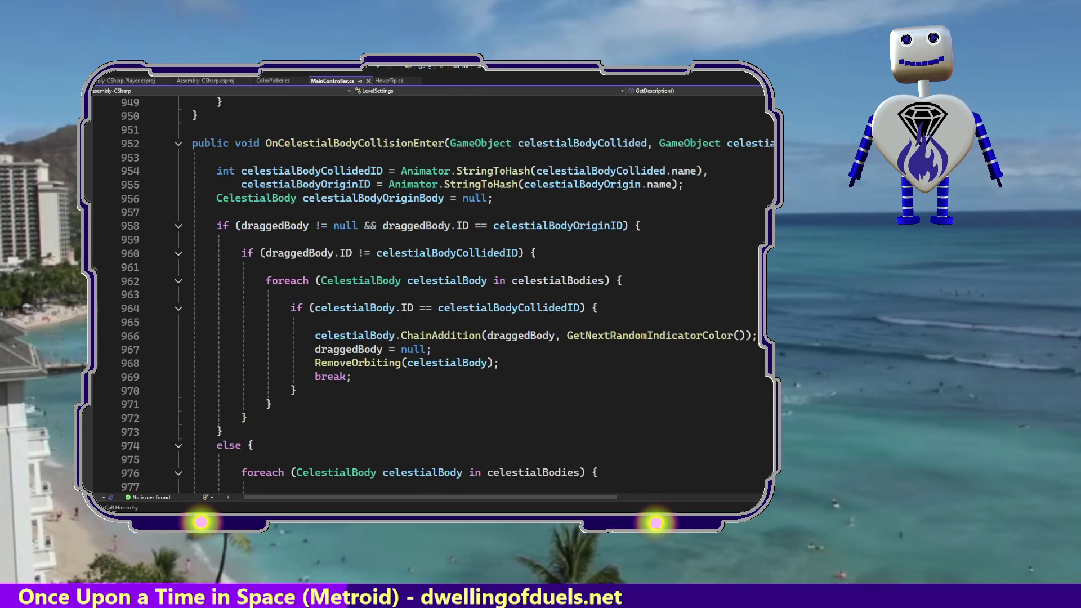
{"action": "scroll", "coordinate": [427, 292], "scroll_direction": "down", "scroll_amount": 8}
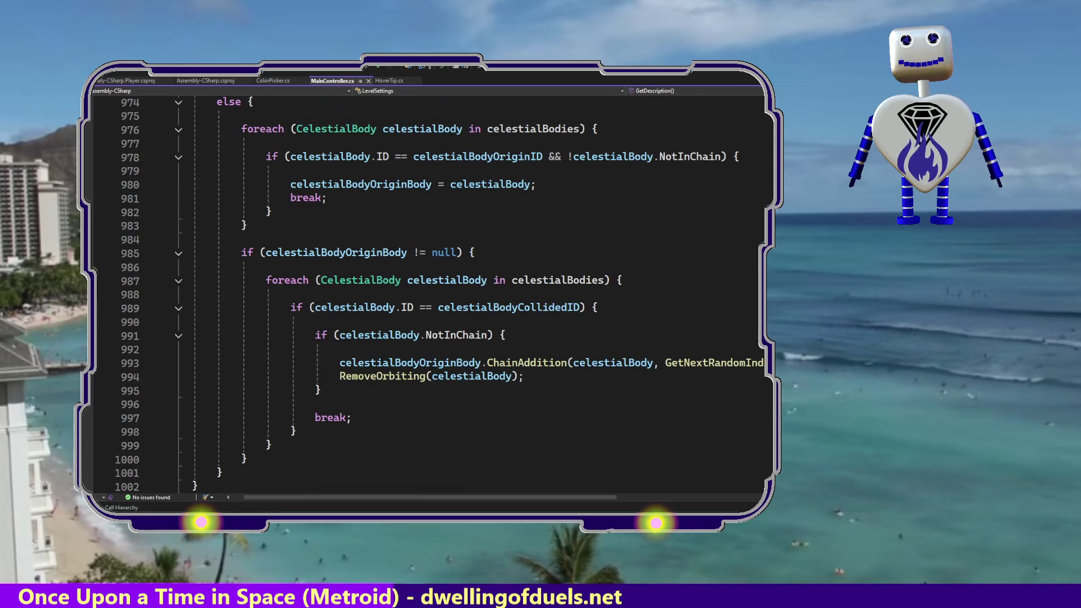
{"action": "scroll", "coordinate": [428, 293], "scroll_direction": "down", "scroll_amount": 5}
{"action": "scroll", "coordinate": [428, 292], "scroll_direction": "down", "scroll_amount": 2}
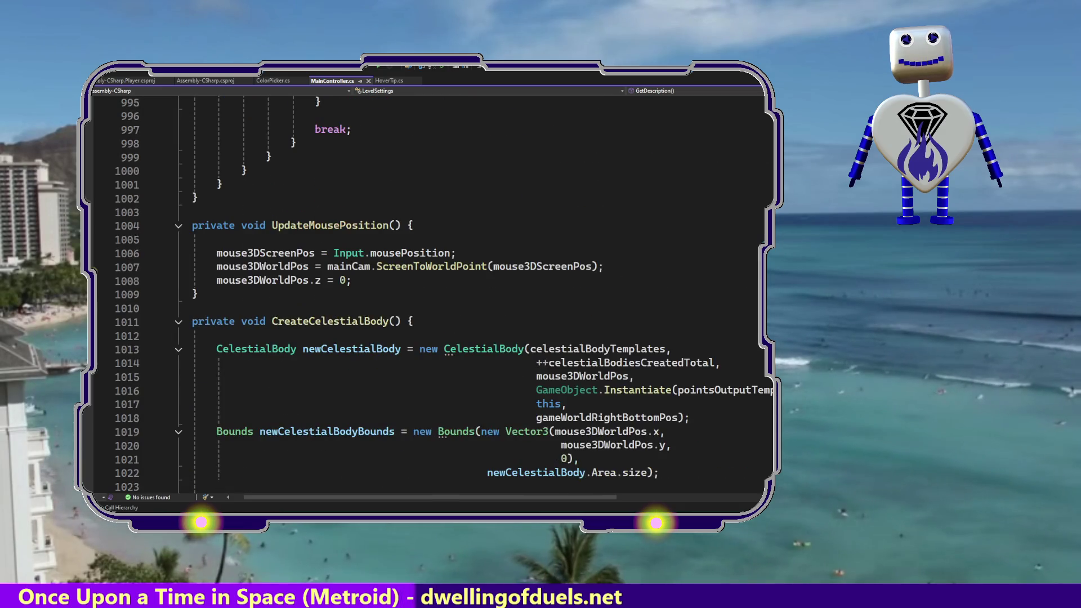
{"action": "scroll", "coordinate": [428, 293], "scroll_direction": "down", "scroll_amount": 3}
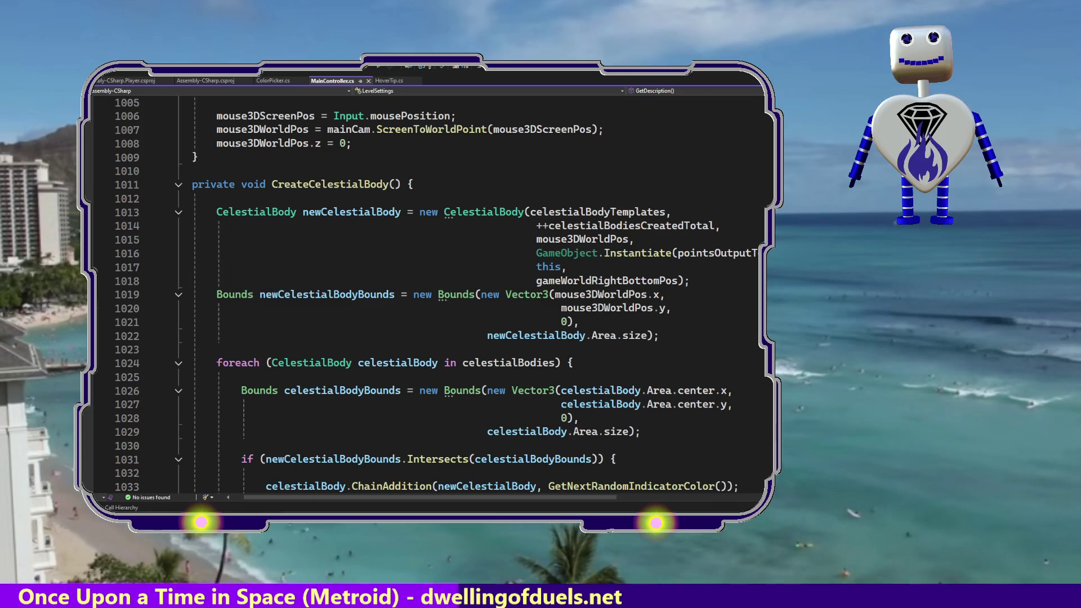
{"action": "scroll", "coordinate": [427, 293], "scroll_direction": "down", "scroll_amount": 2}
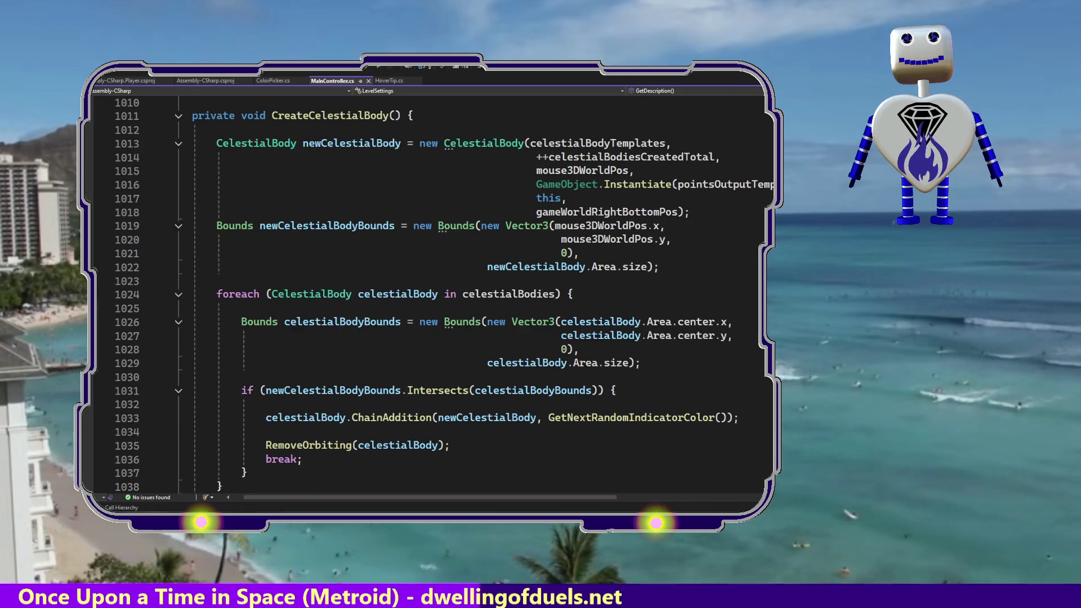
{"action": "scroll", "coordinate": [427, 292], "scroll_direction": "down", "scroll_amount": 7}
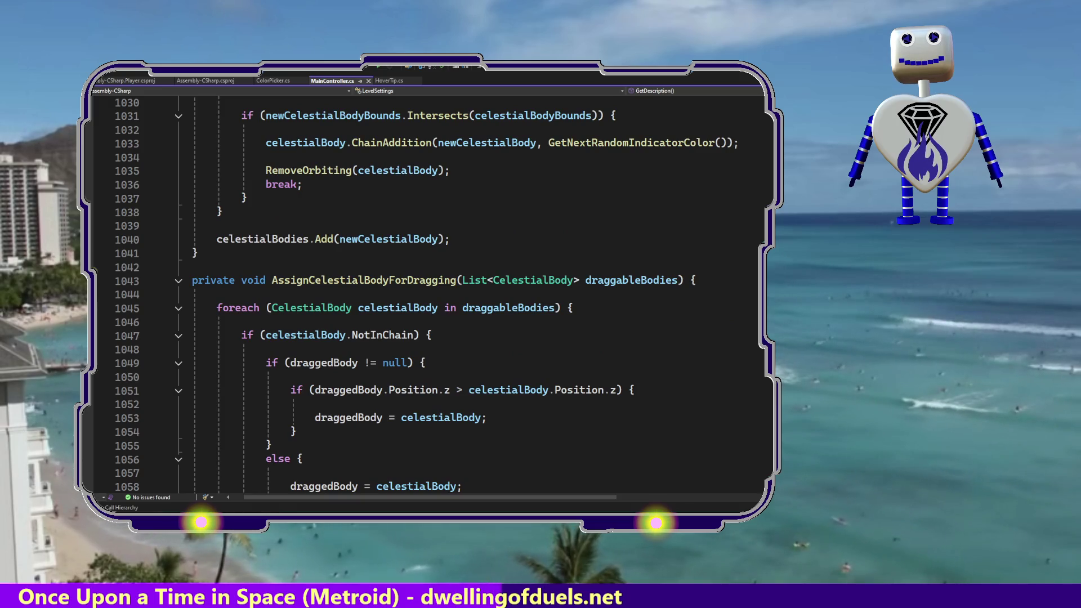
{"action": "scroll", "coordinate": [428, 293], "scroll_direction": "down", "scroll_amount": 3}
{"action": "scroll", "coordinate": [427, 292], "scroll_direction": "down", "scroll_amount": 5}
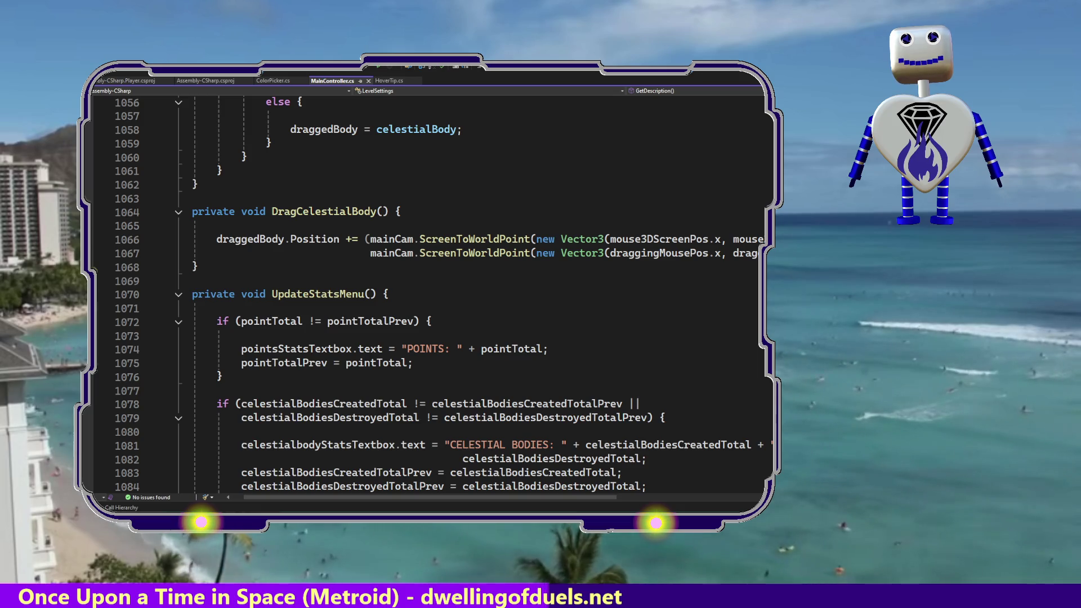
{"action": "scroll", "coordinate": [427, 292], "scroll_direction": "down", "scroll_amount": 5}
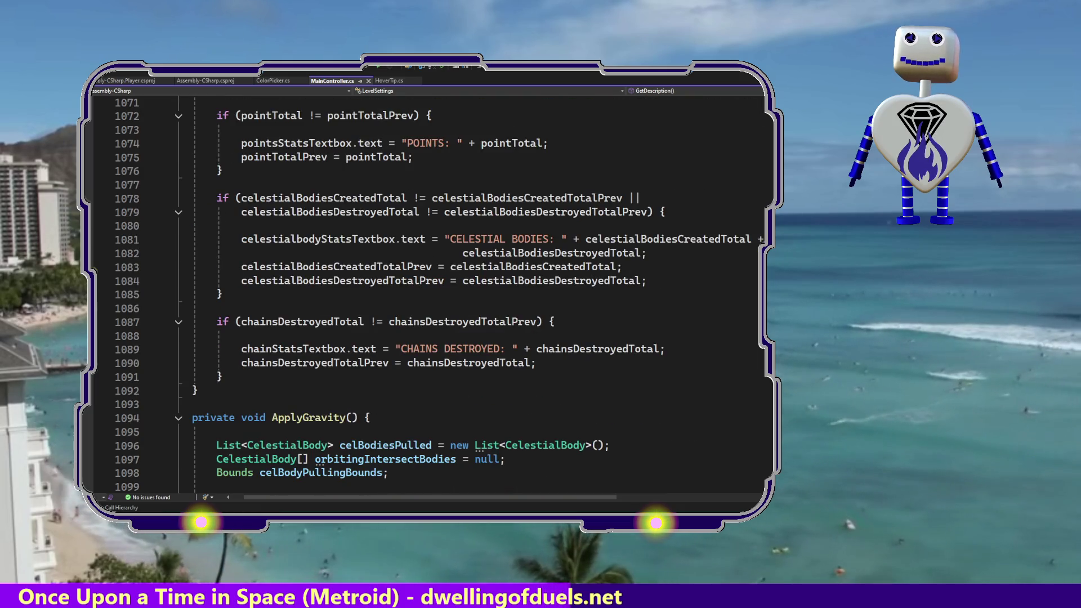
{"action": "scroll", "coordinate": [427, 292], "scroll_direction": "down", "scroll_amount": 14}
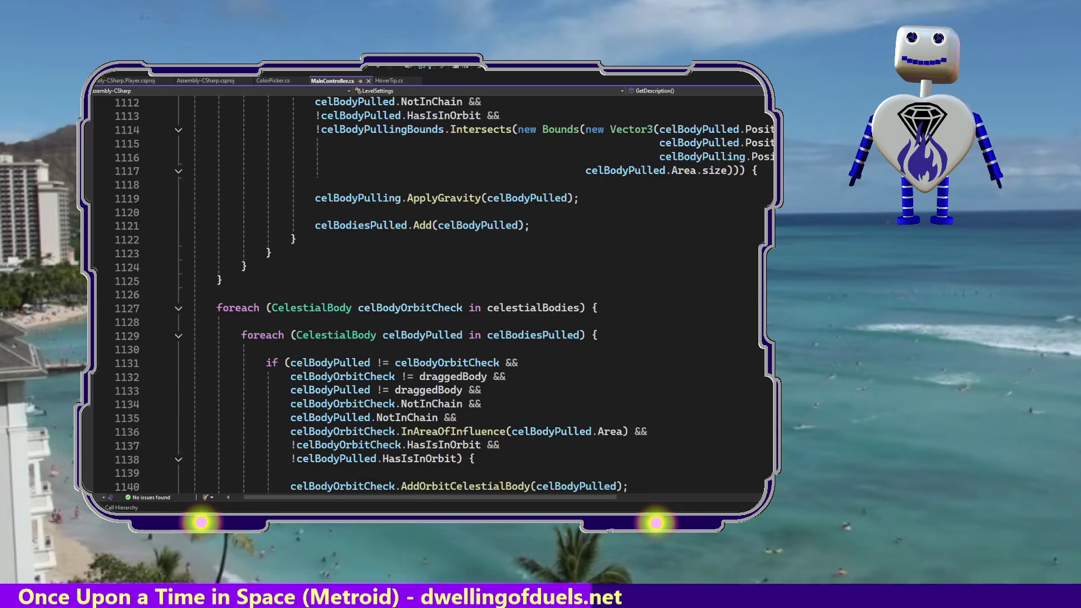
{"action": "scroll", "coordinate": [427, 293], "scroll_direction": "up", "scroll_amount": 20}
{"action": "scroll", "coordinate": [427, 293], "scroll_direction": "up", "scroll_amount": 7}
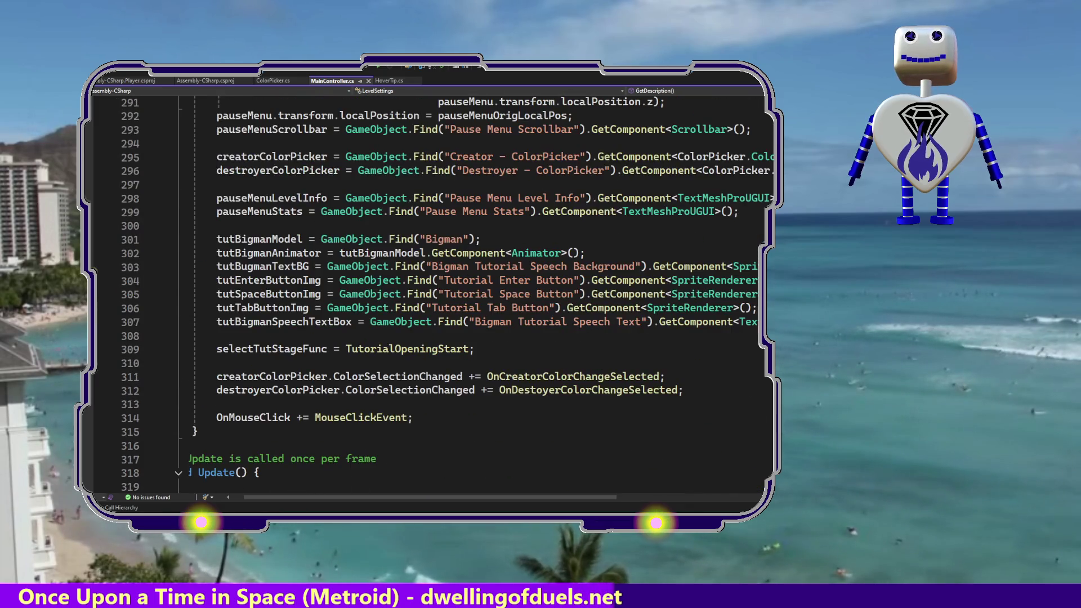
{"action": "scroll", "coordinate": [428, 292], "scroll_direction": "up", "scroll_amount": 5}
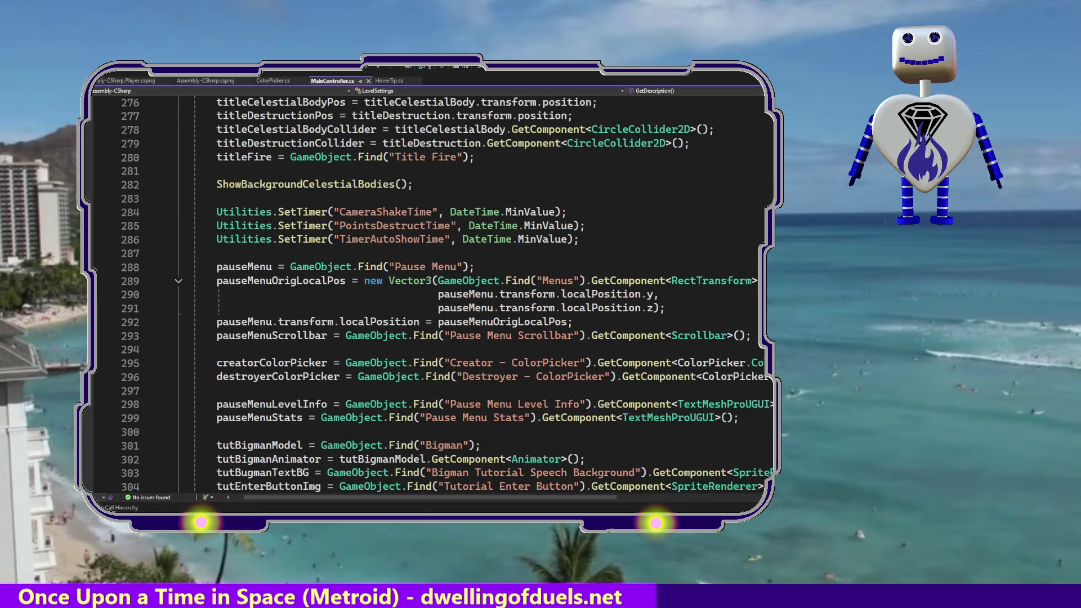
{"action": "scroll", "coordinate": [428, 293], "scroll_direction": "up", "scroll_amount": 5}
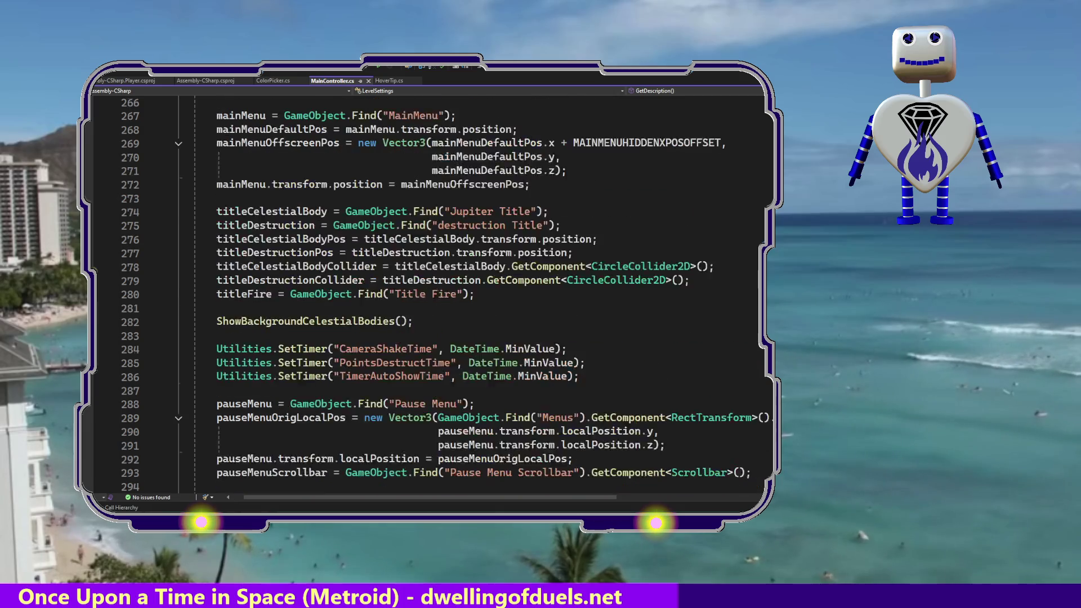
{"action": "scroll", "coordinate": [428, 292], "scroll_direction": "up", "scroll_amount": 4}
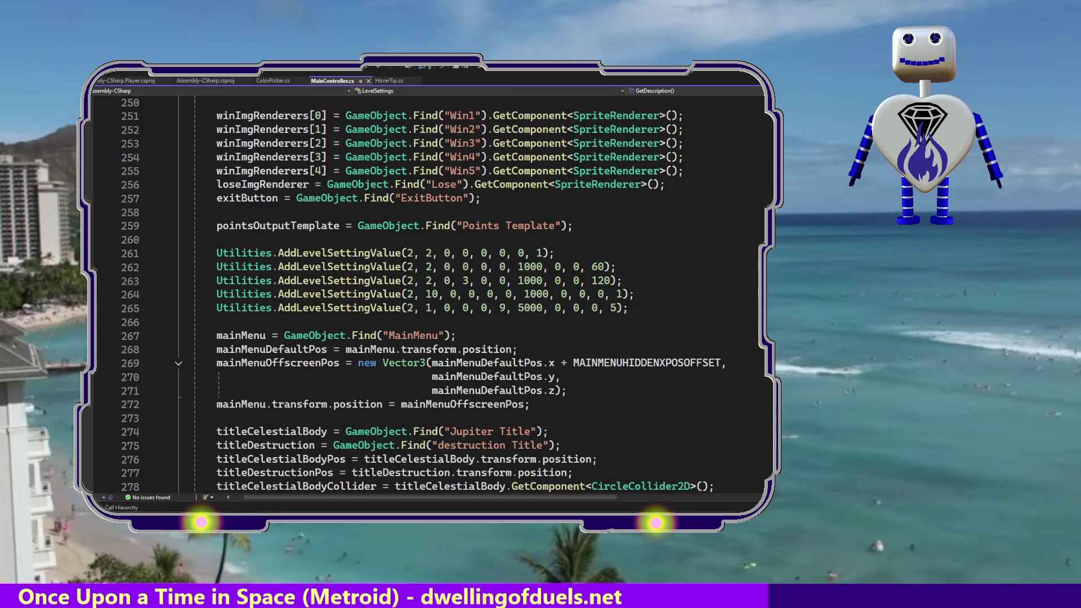
{"action": "scroll", "coordinate": [427, 293], "scroll_direction": "up", "scroll_amount": 2}
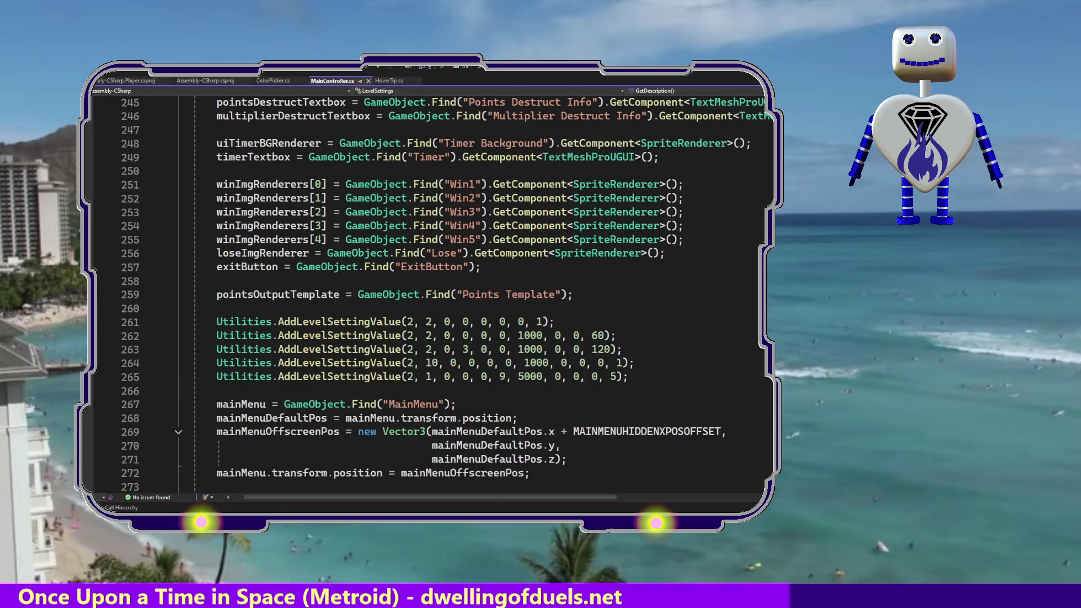
{"action": "scroll", "coordinate": [428, 293], "scroll_direction": "up", "scroll_amount": 3}
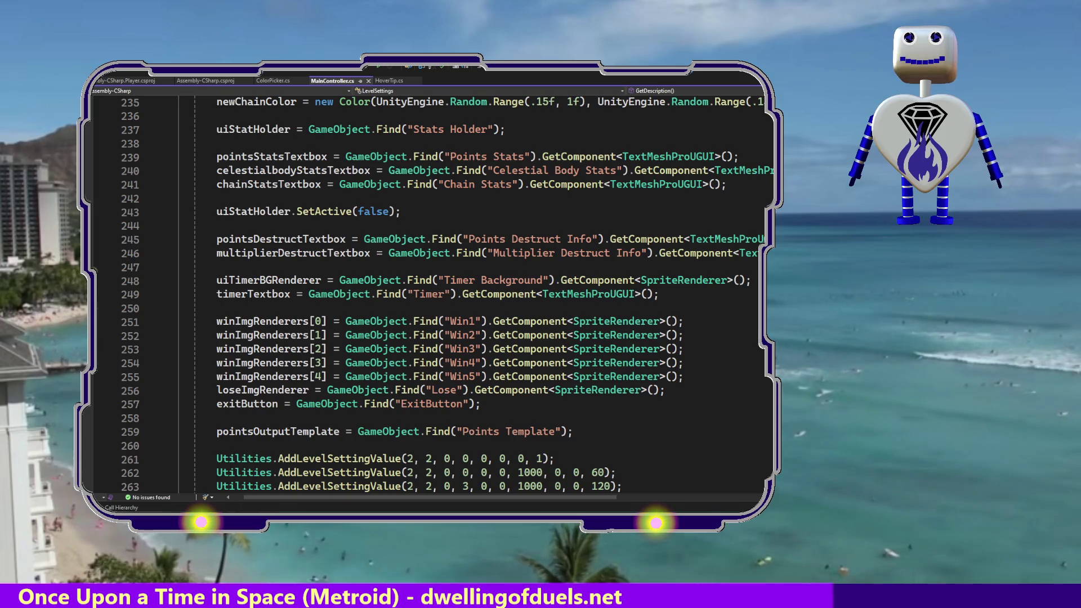
{"action": "scroll", "coordinate": [428, 292], "scroll_direction": "up", "scroll_amount": 2}
{"action": "scroll", "coordinate": [428, 293], "scroll_direction": "up", "scroll_amount": 1}
{"action": "scroll", "coordinate": [428, 293], "scroll_direction": "up", "scroll_amount": 7}
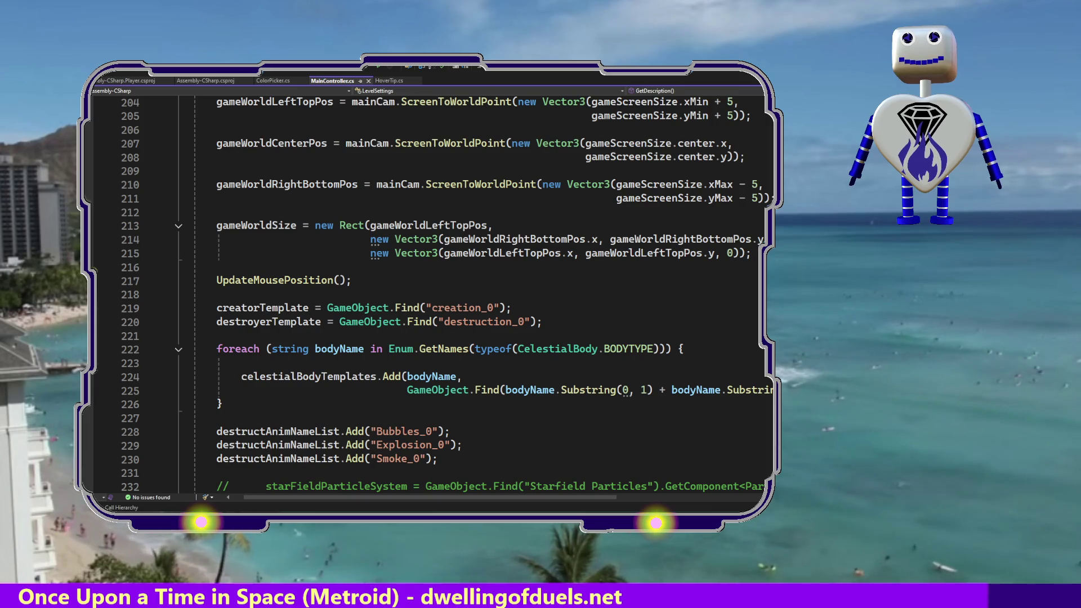
{"action": "scroll", "coordinate": [428, 293], "scroll_direction": "down", "scroll_amount": 9}
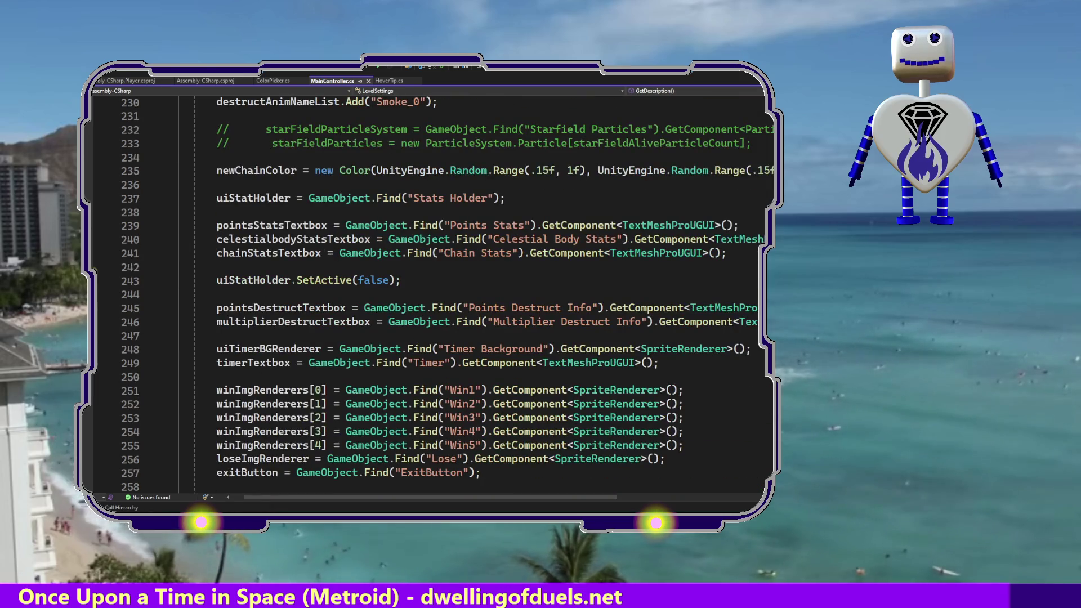
{"action": "scroll", "coordinate": [428, 292], "scroll_direction": "down", "scroll_amount": 5}
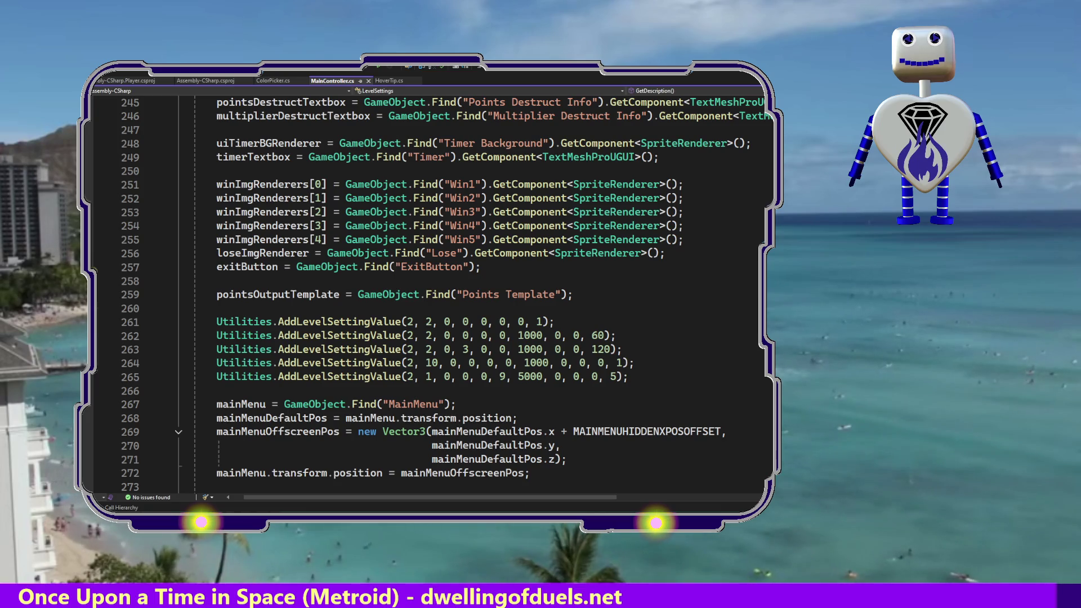
{"action": "scroll", "coordinate": [428, 293], "scroll_direction": "down", "scroll_amount": 5}
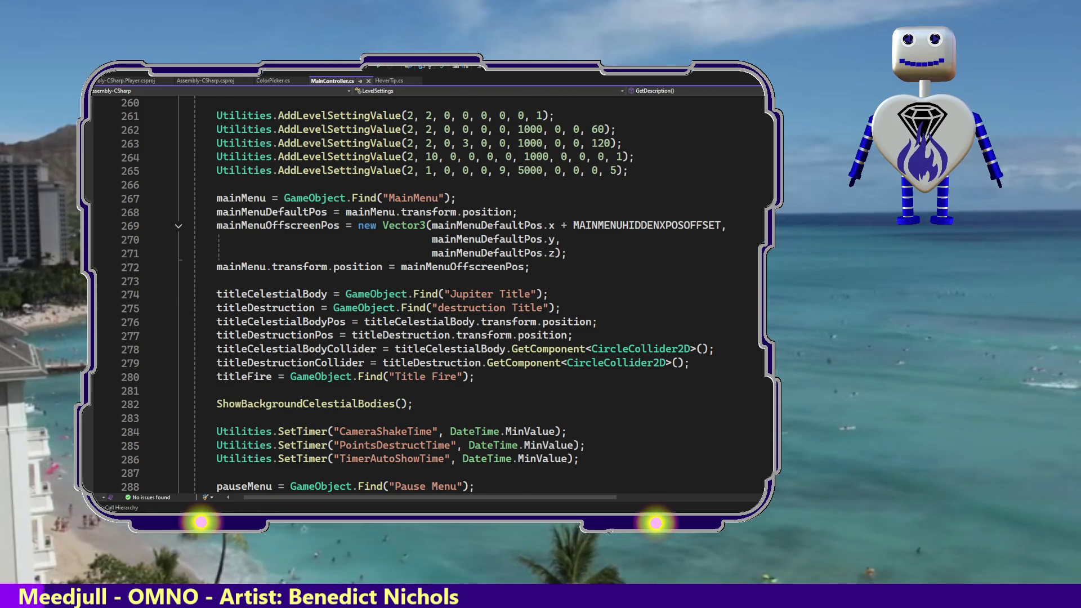
{"action": "scroll", "coordinate": [428, 293], "scroll_direction": "down", "scroll_amount": 5}
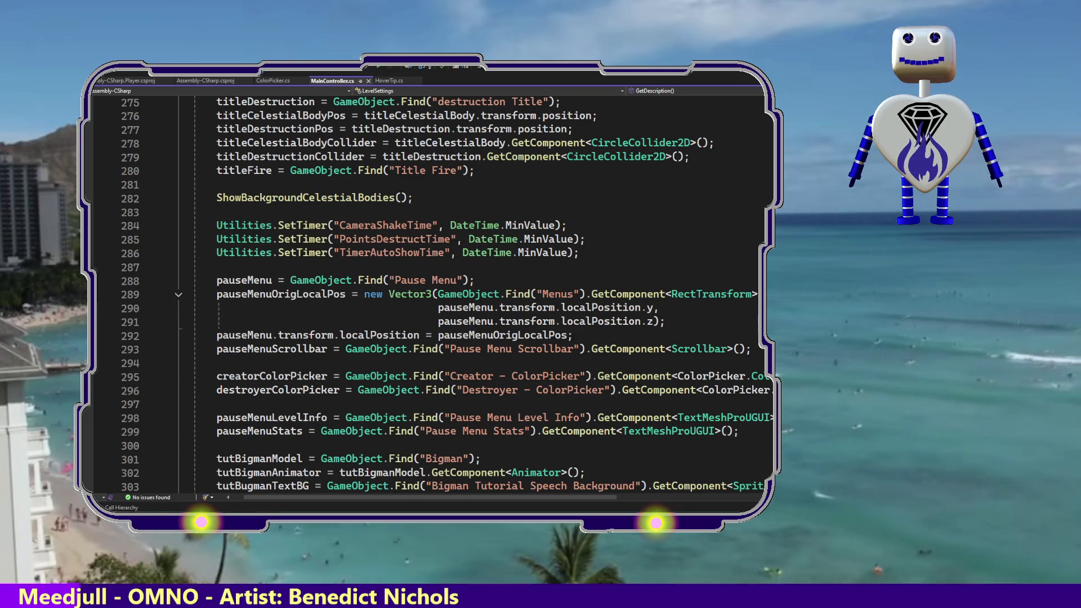
{"action": "scroll", "coordinate": [428, 293], "scroll_direction": "down", "scroll_amount": 4}
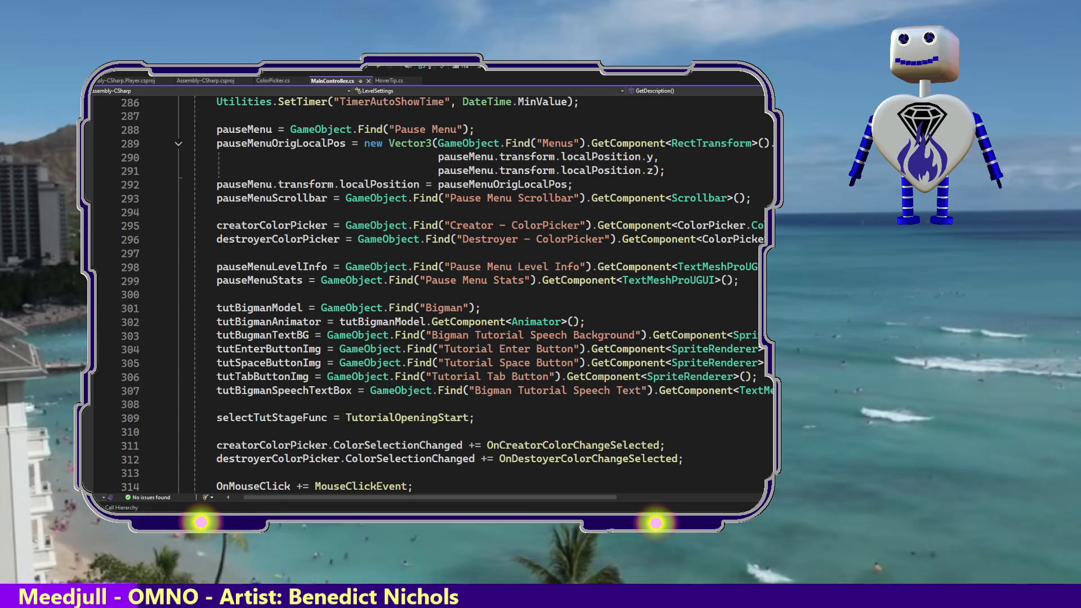
{"action": "scroll", "coordinate": [427, 293], "scroll_direction": "down", "scroll_amount": 3}
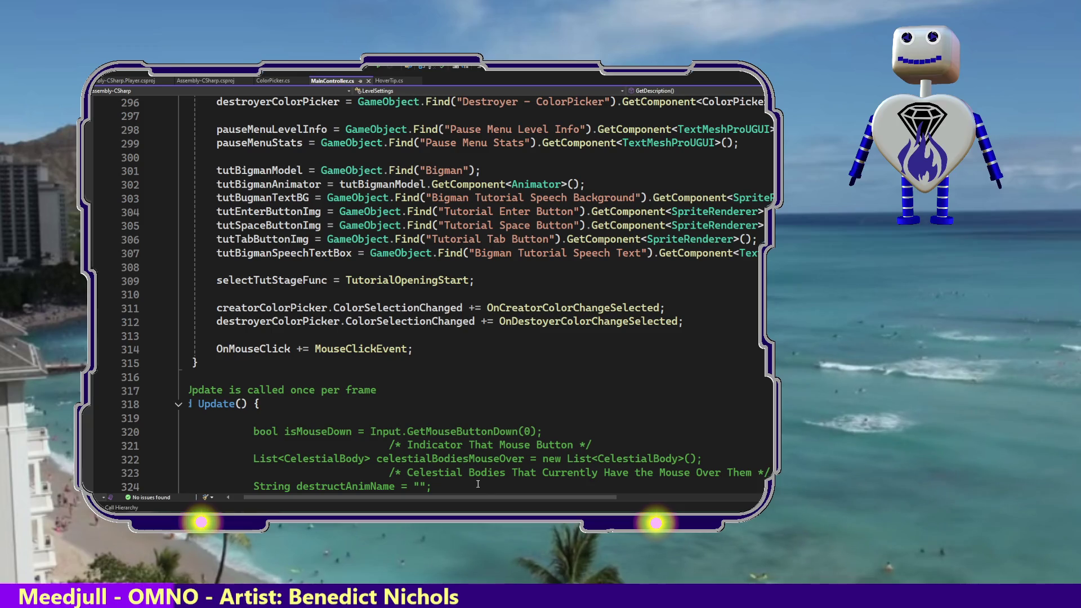
{"action": "left_click_drag", "start_coordinate": [476, 497], "coordinate": [453, 496]}
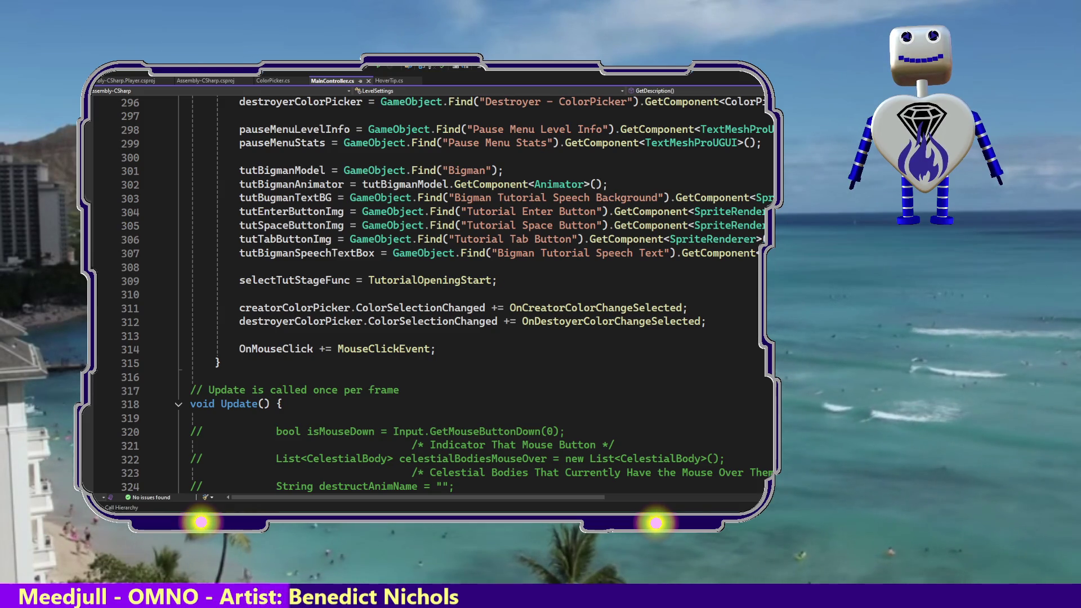
{"action": "scroll", "coordinate": [428, 293], "scroll_direction": "up", "scroll_amount": 3}
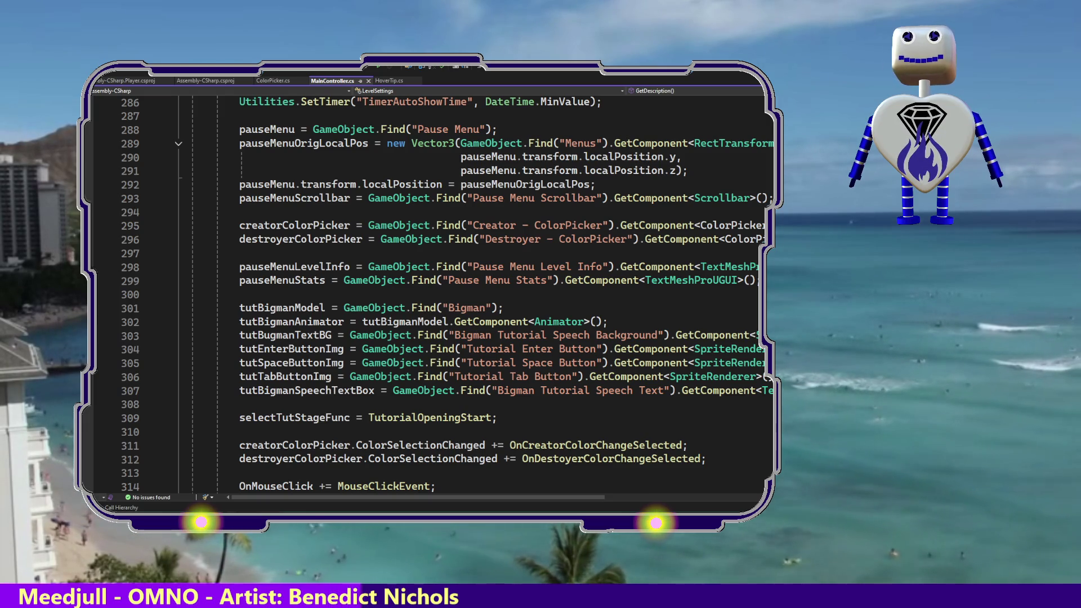
{"action": "scroll", "coordinate": [427, 293], "scroll_direction": "up", "scroll_amount": 5}
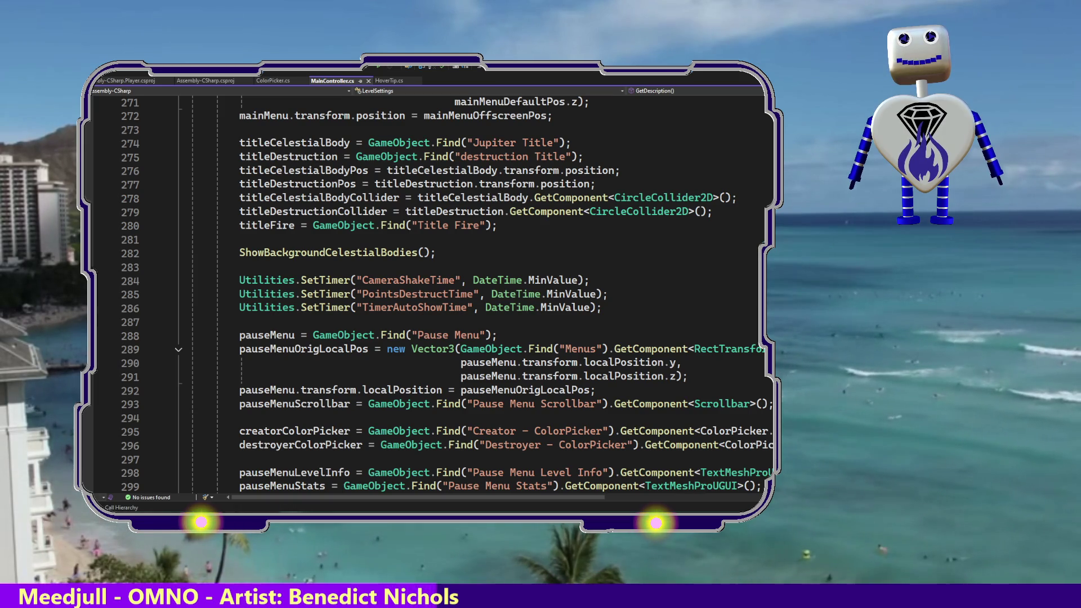
{"action": "scroll", "coordinate": [428, 292], "scroll_direction": "up", "scroll_amount": 7}
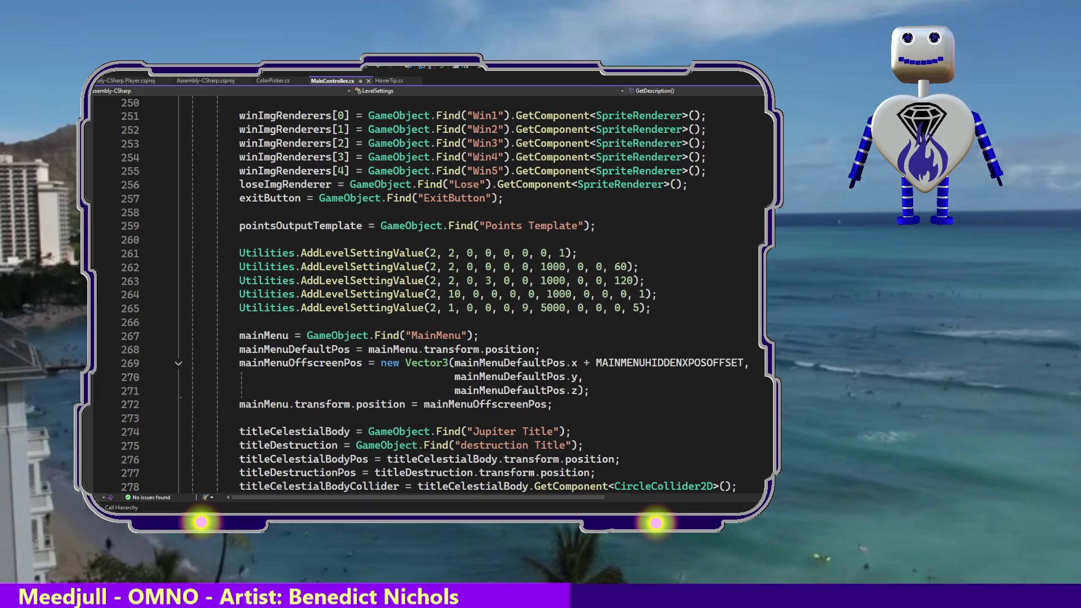
{"action": "scroll", "coordinate": [428, 293], "scroll_direction": "up", "scroll_amount": 3}
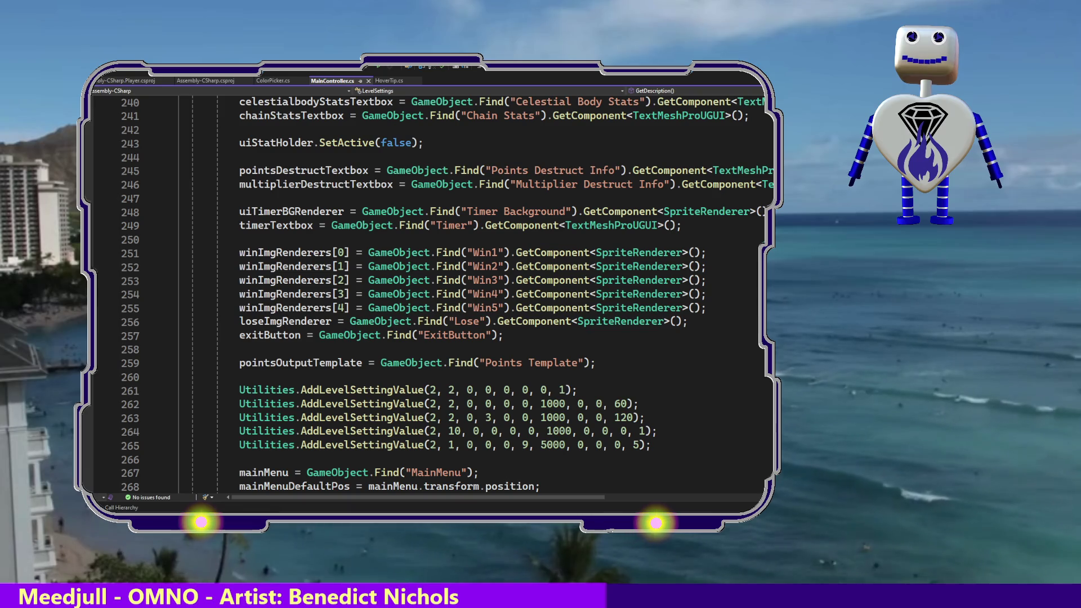
{"action": "scroll", "coordinate": [428, 292], "scroll_direction": "up", "scroll_amount": 2}
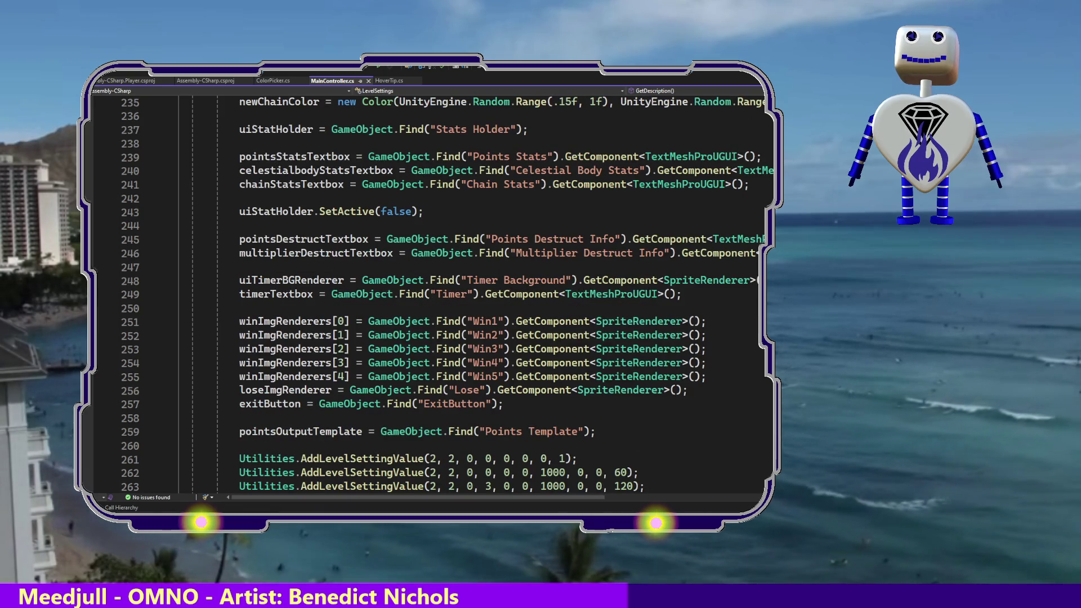
{"action": "scroll", "coordinate": [427, 293], "scroll_direction": "up", "scroll_amount": 14}
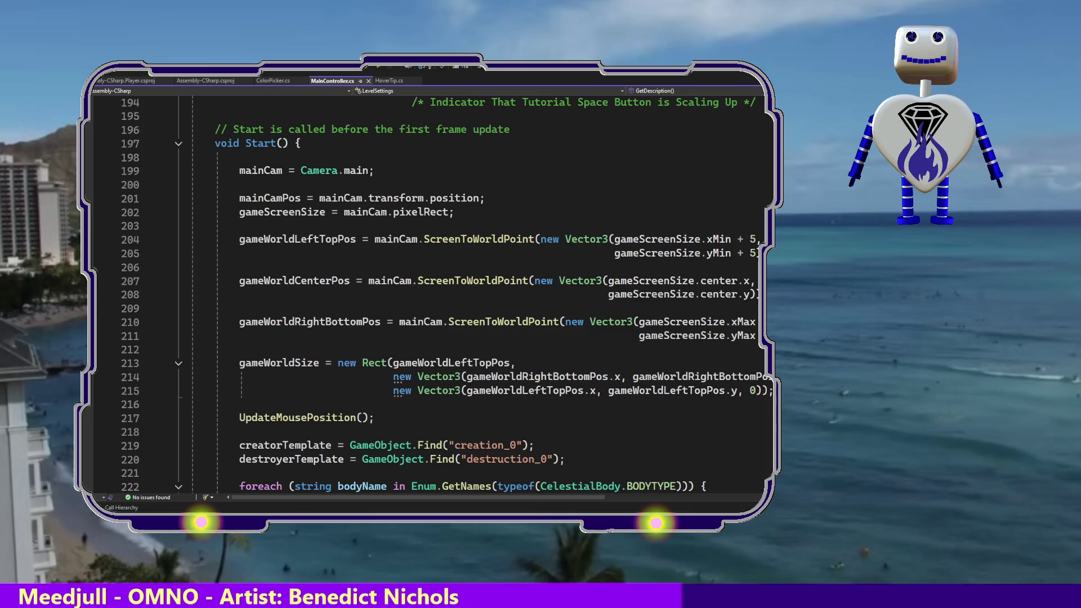
{"action": "scroll", "coordinate": [428, 293], "scroll_direction": "down", "scroll_amount": 2}
{"action": "scroll", "coordinate": [428, 293], "scroll_direction": "down", "scroll_amount": 7}
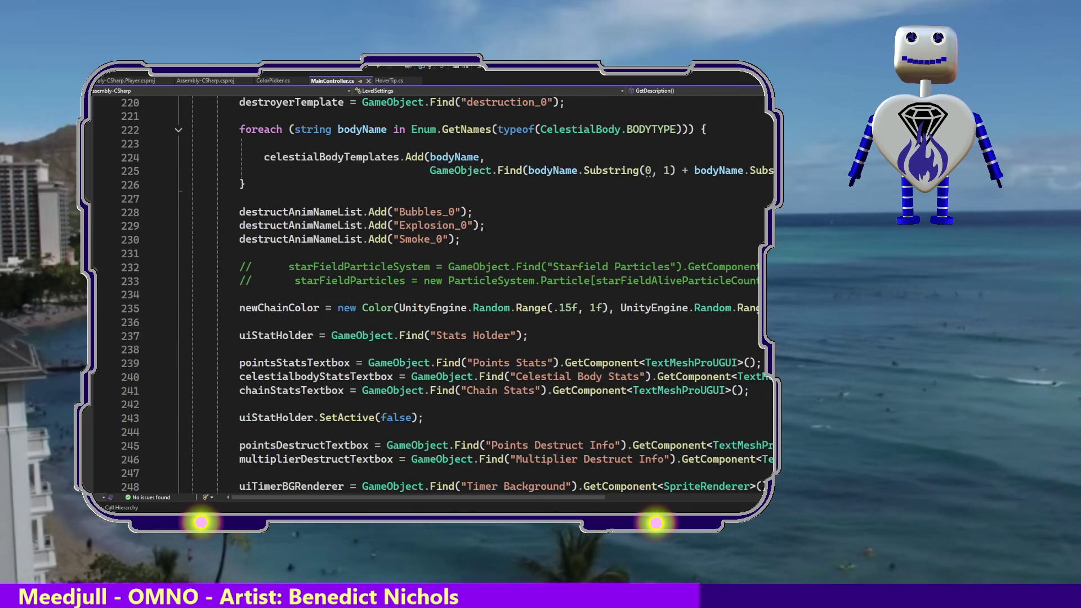
{"action": "scroll", "coordinate": [427, 292], "scroll_direction": "down", "scroll_amount": 5}
{"action": "scroll", "coordinate": [428, 293], "scroll_direction": "down", "scroll_amount": 5}
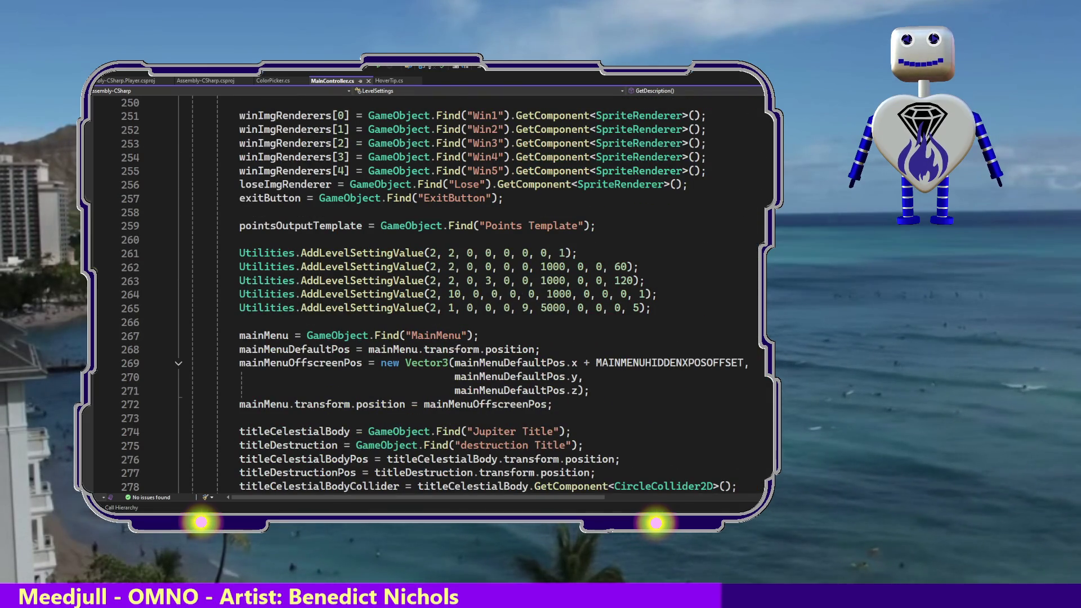
{"action": "scroll", "coordinate": [428, 293], "scroll_direction": "down", "scroll_amount": 3}
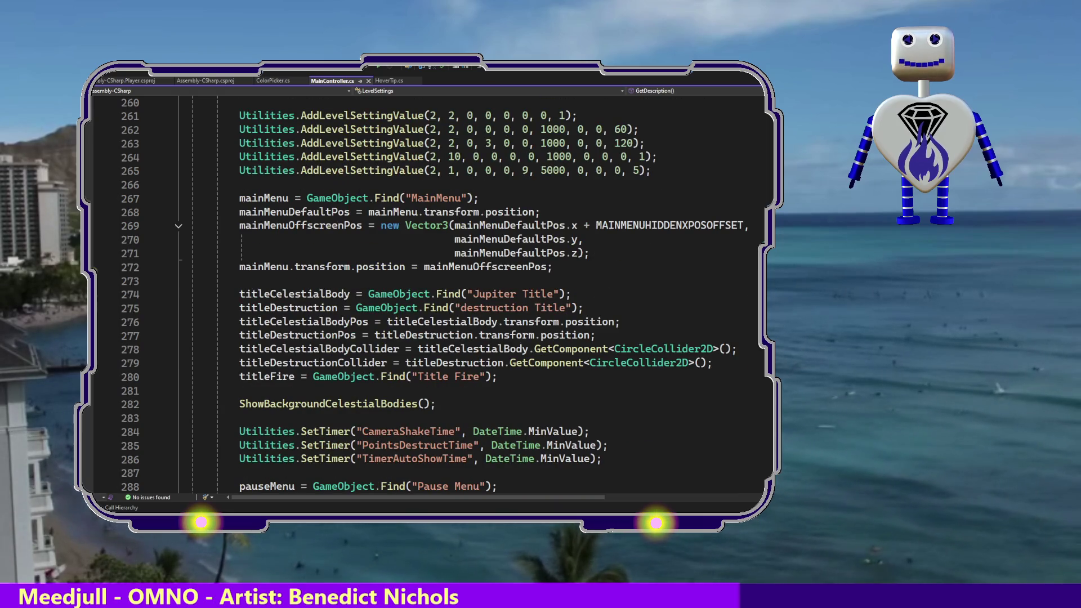
{"action": "scroll", "coordinate": [428, 292], "scroll_direction": "down", "scroll_amount": 7}
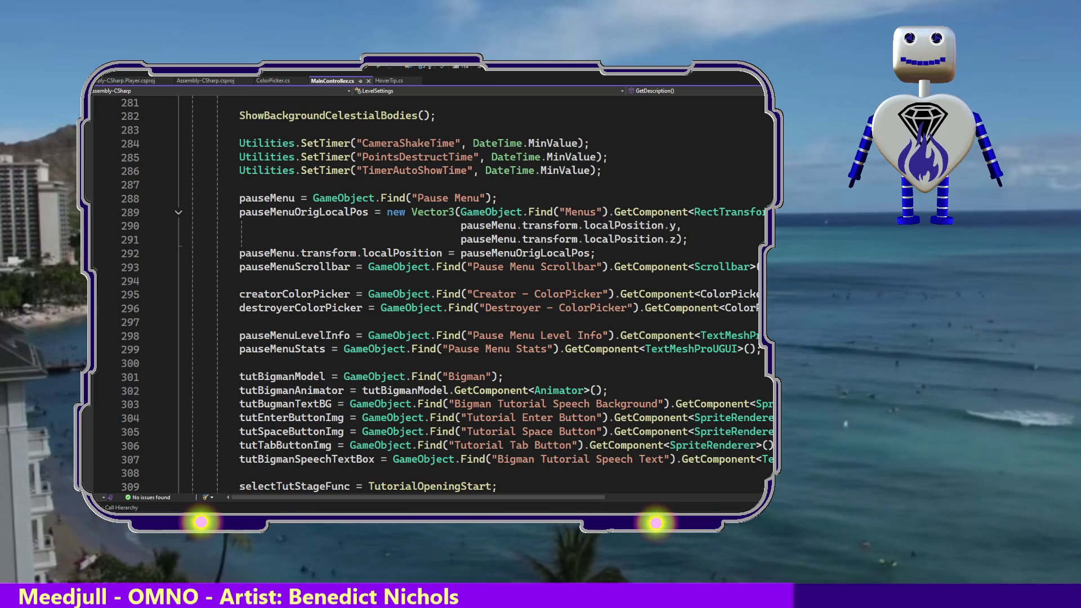
{"action": "scroll", "coordinate": [428, 292], "scroll_direction": "down", "scroll_amount": 20}
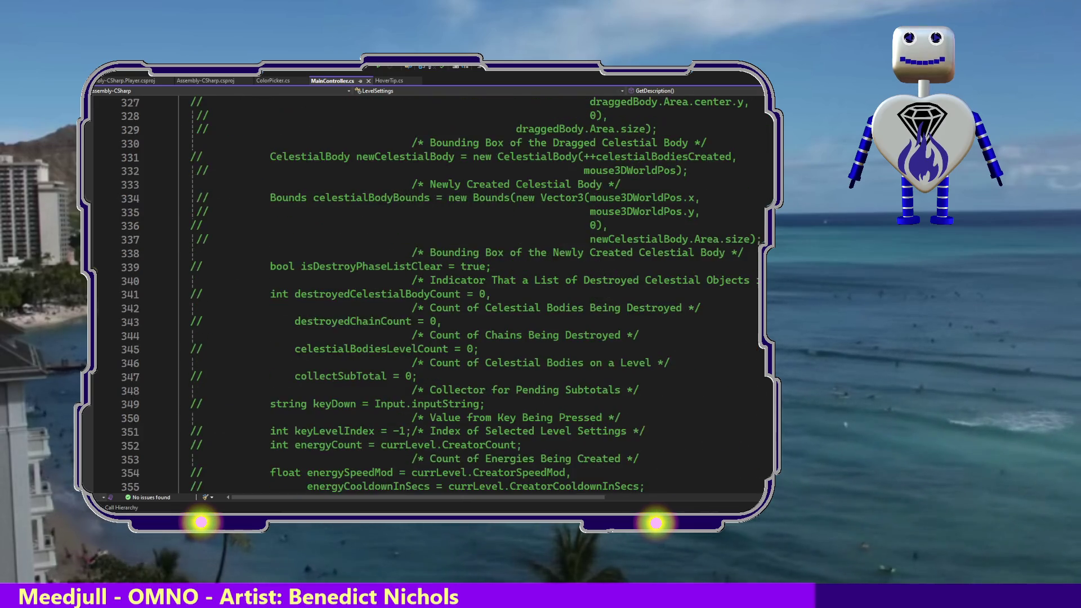
- Search the file for 'levell' to reach the null levelList GameObject field declaration
{"action": "scroll", "coordinate": [428, 293], "scroll_direction": "down", "scroll_amount": 10}
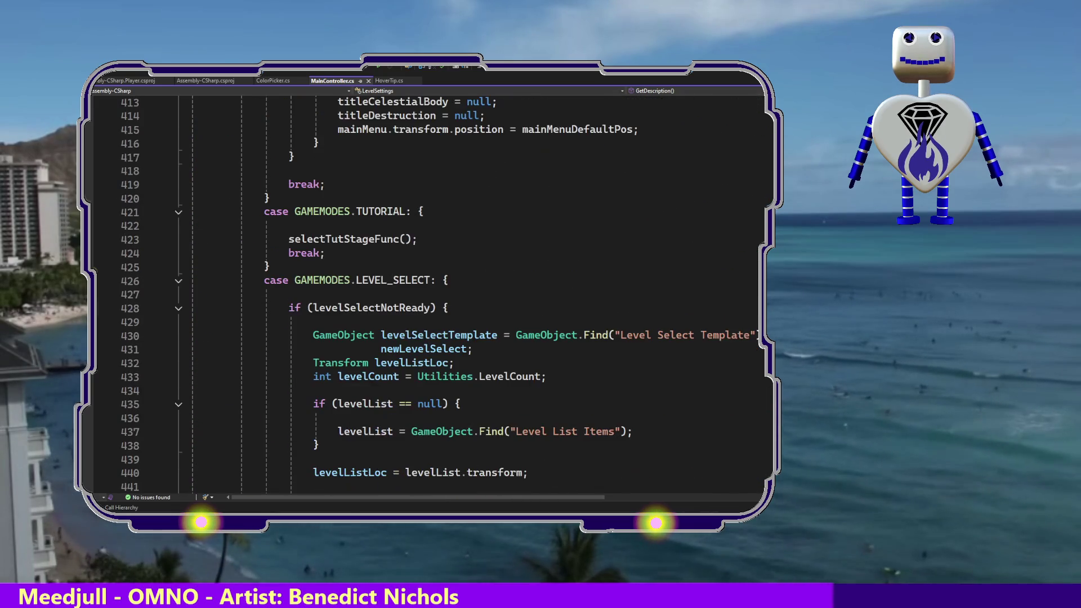
{"action": "scroll", "coordinate": [428, 293], "scroll_direction": "down", "scroll_amount": 12}
{"action": "scroll", "coordinate": [428, 293], "scroll_direction": "down", "scroll_amount": 7}
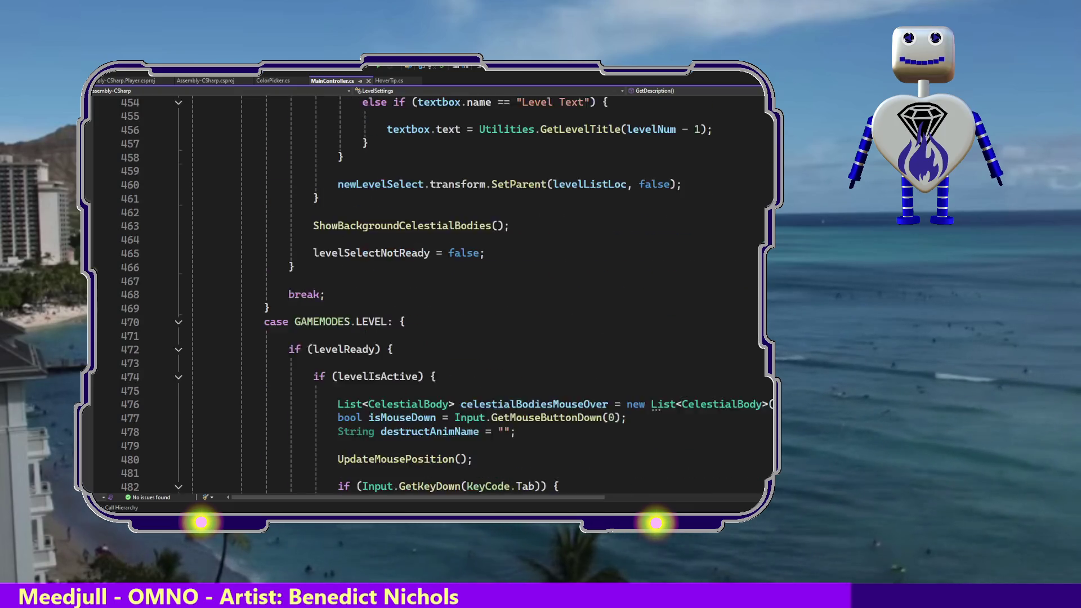
{"action": "scroll", "coordinate": [427, 293], "scroll_direction": "down", "scroll_amount": 3}
{"action": "scroll", "coordinate": [428, 292], "scroll_direction": "down", "scroll_amount": 4}
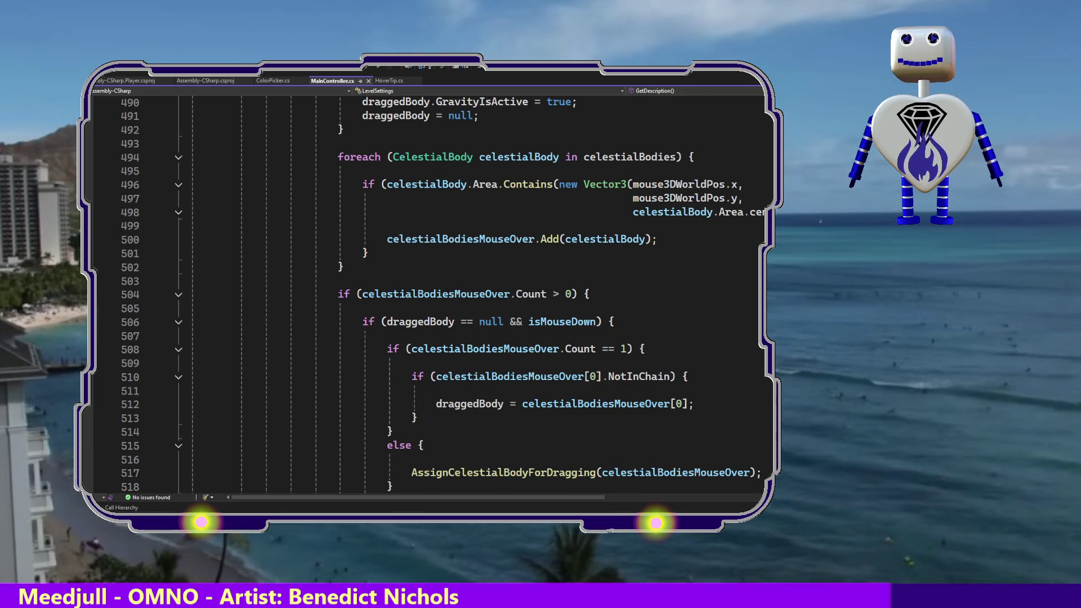
{"action": "key", "text": "ctrl+f"}
{"action": "type", "text": "leve"}
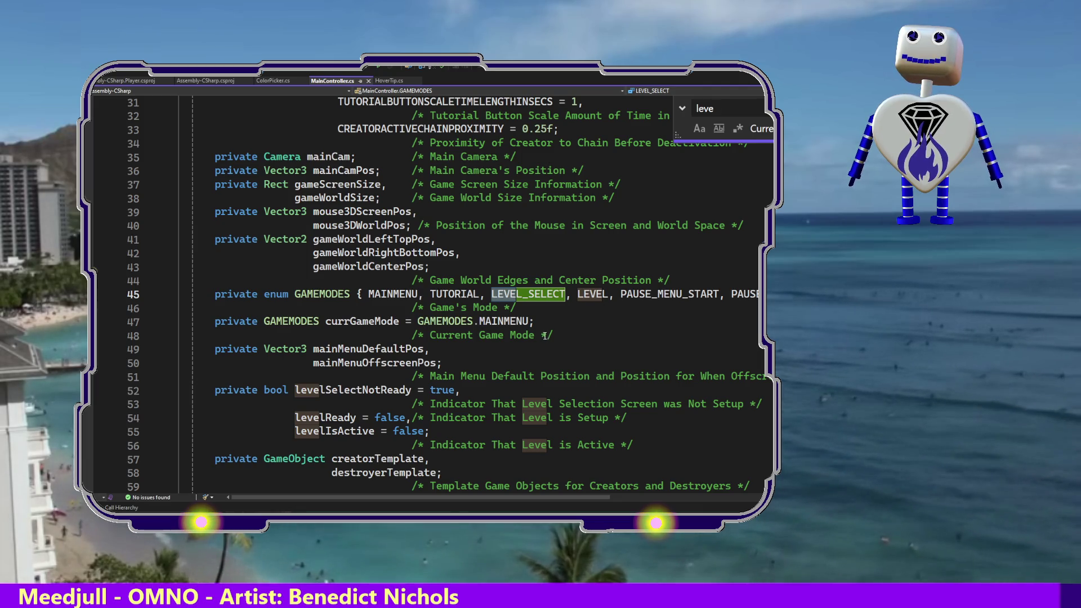
{"action": "mouse_move", "coordinate": [583, 293]}
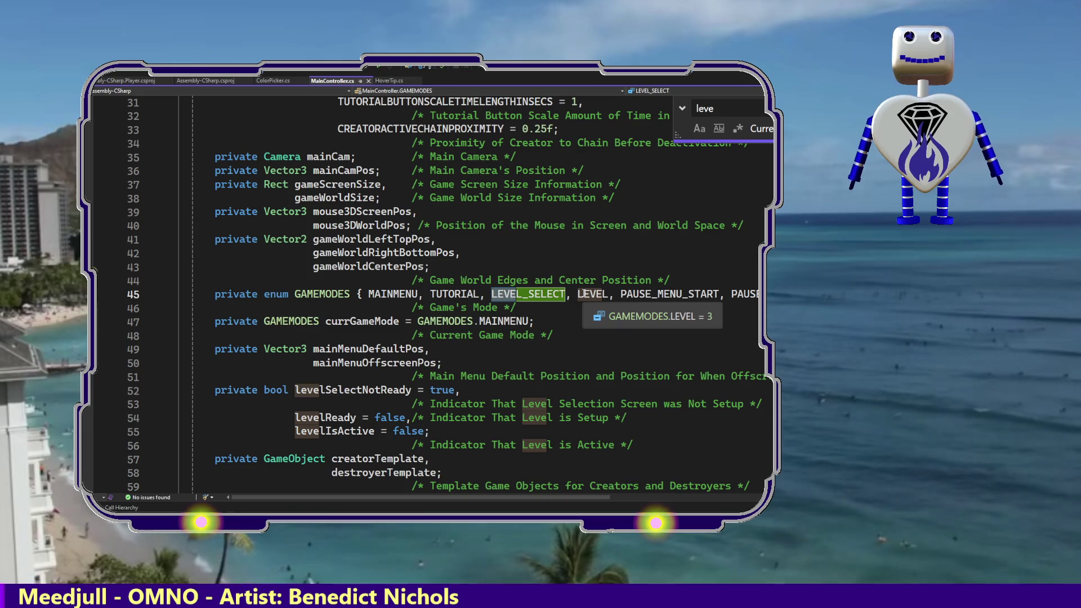
{"action": "type", "text": "ll"}
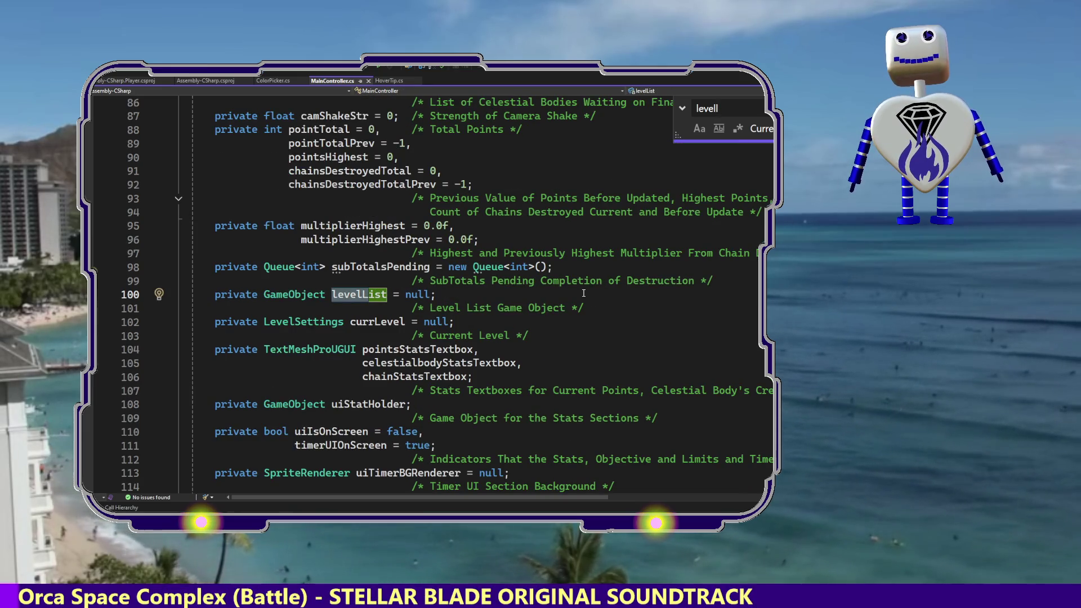
{"action": "right_click", "coordinate": [353, 295]}
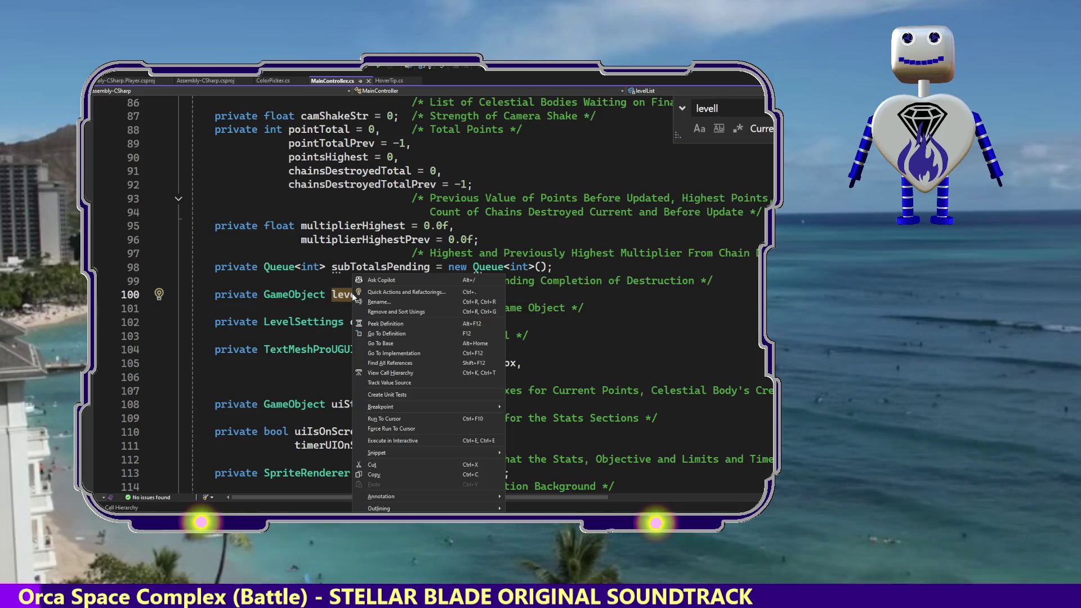
- List all levelList references and visit its null check, Find assignment and transform use
{"action": "left_click", "coordinate": [397, 363]}
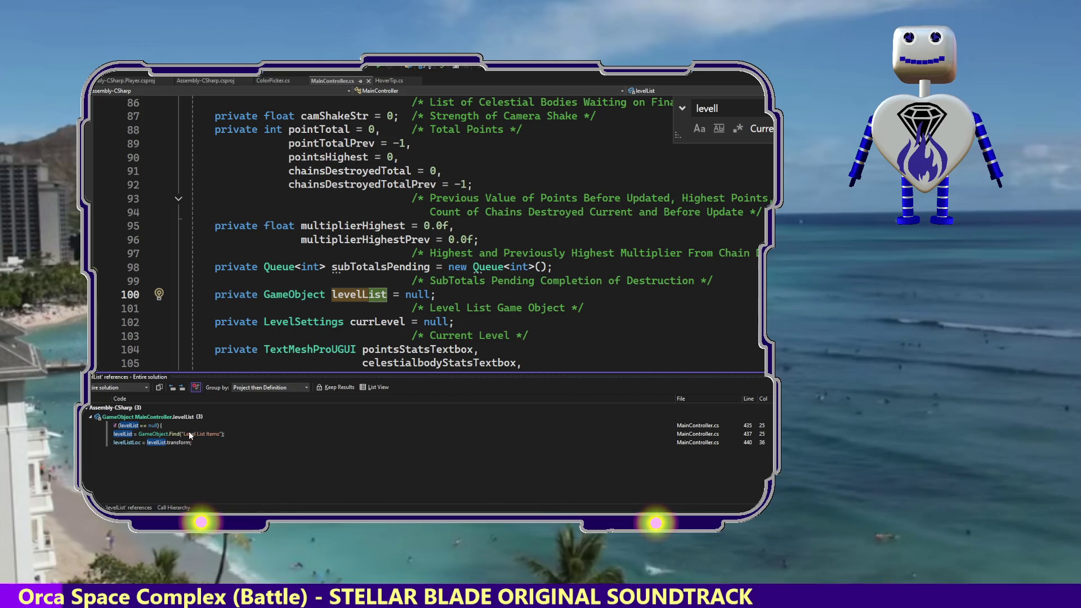
{"action": "left_click", "coordinate": [186, 433]}
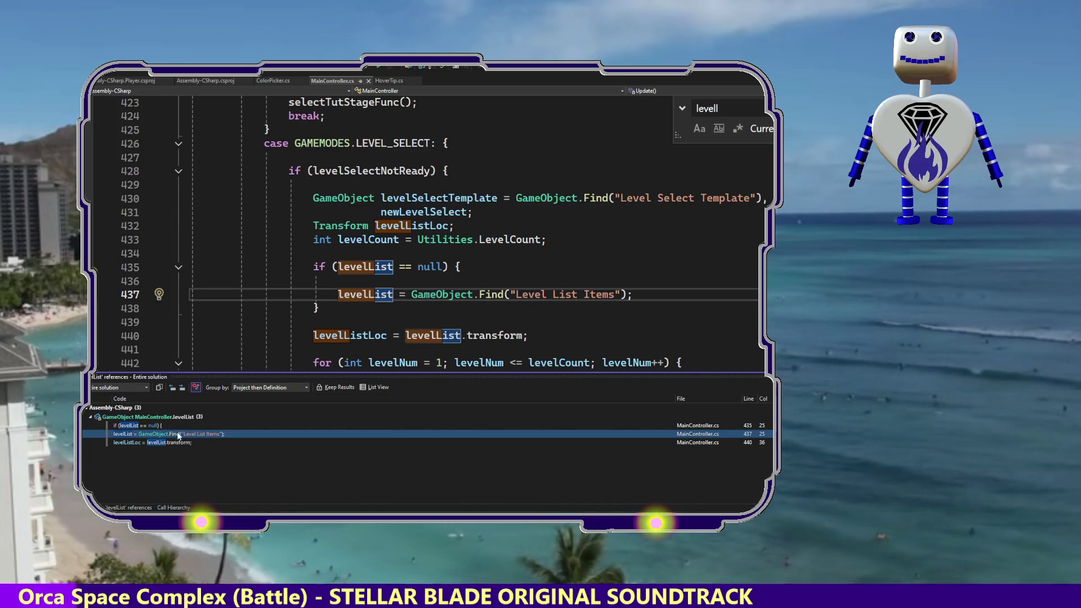
{"action": "left_click", "coordinate": [166, 442]}
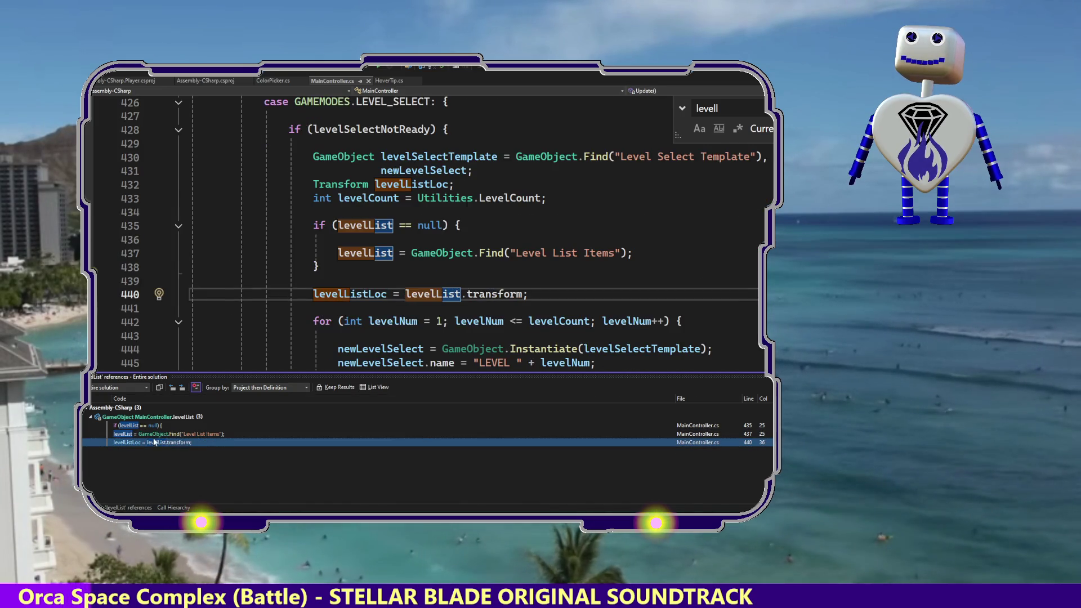
{"action": "left_click", "coordinate": [143, 427]}
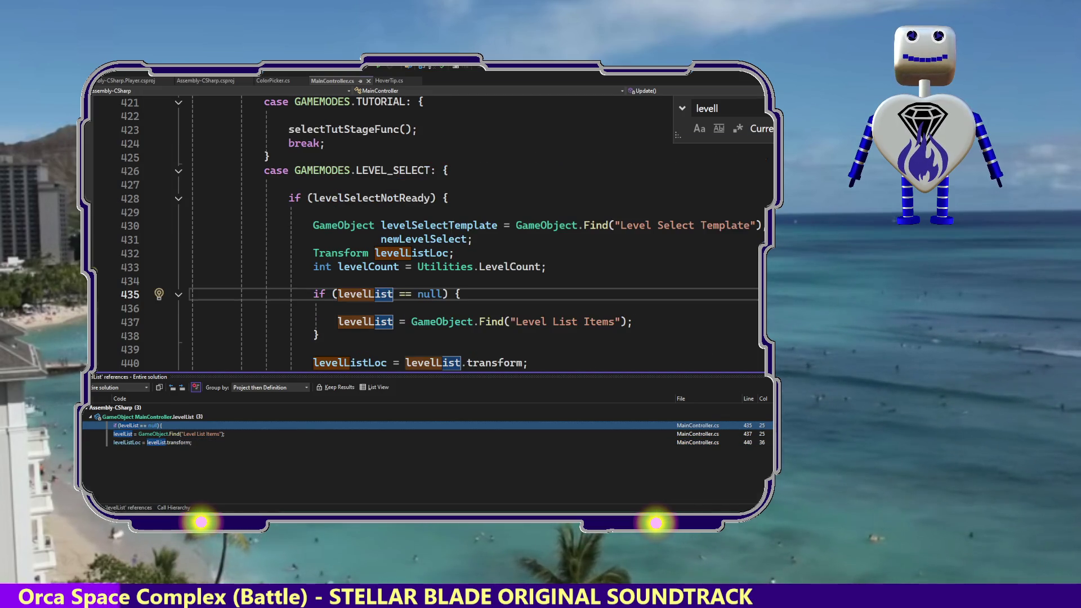
{"action": "key", "text": "Escape"}
{"action": "key", "text": "Escape"}
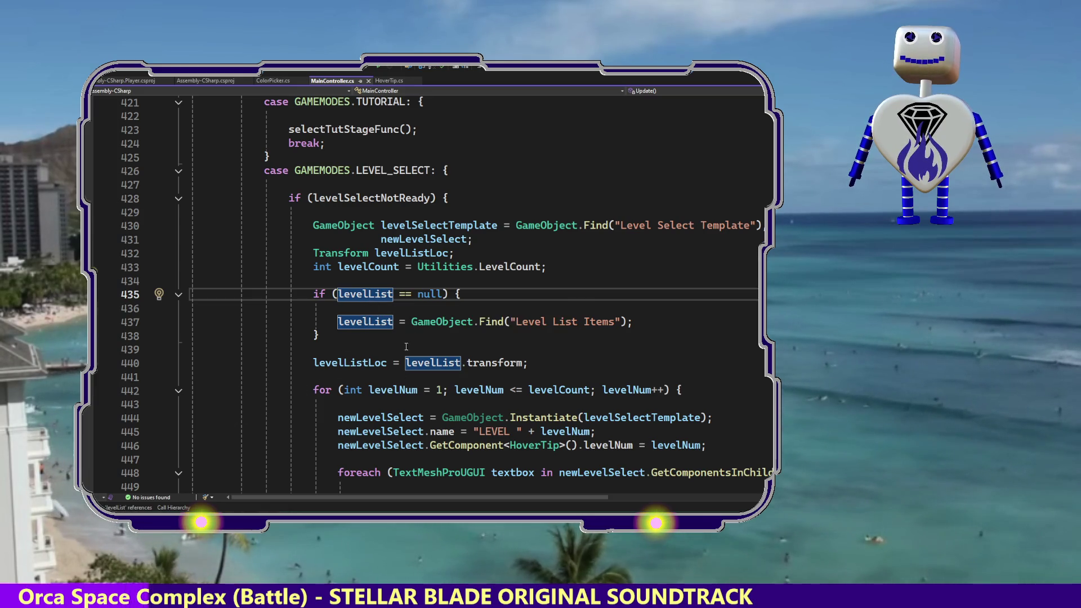
{"action": "left_click", "coordinate": [476, 416]}
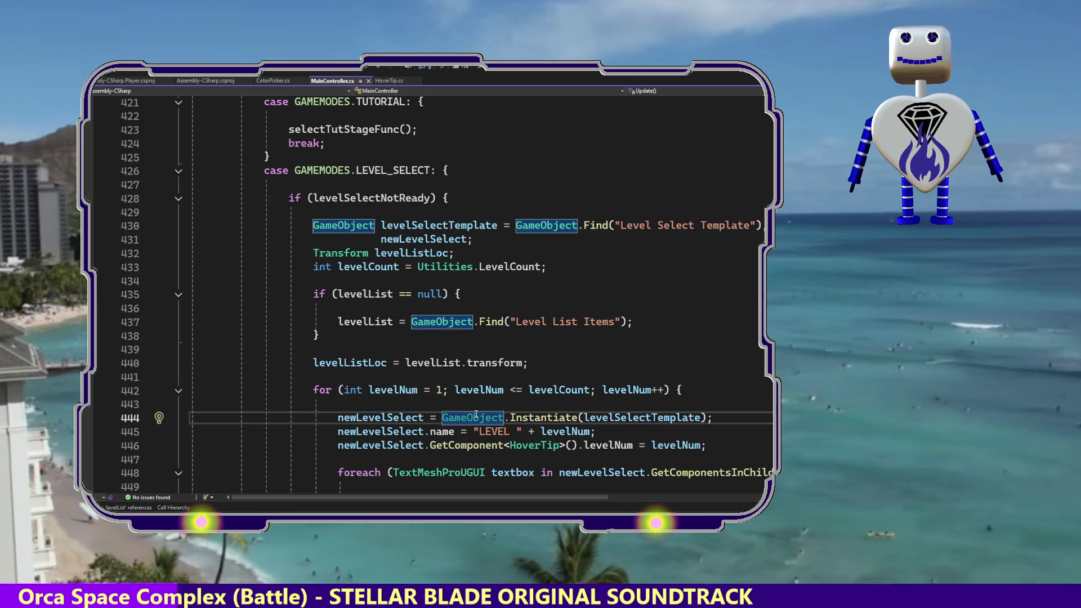
{"action": "key", "text": "Down"}
{"action": "key", "text": "Down"}
{"action": "key", "text": "Down"}
{"action": "key", "text": "Down"}
{"action": "key", "text": "Down"}
{"action": "key", "text": "Down"}
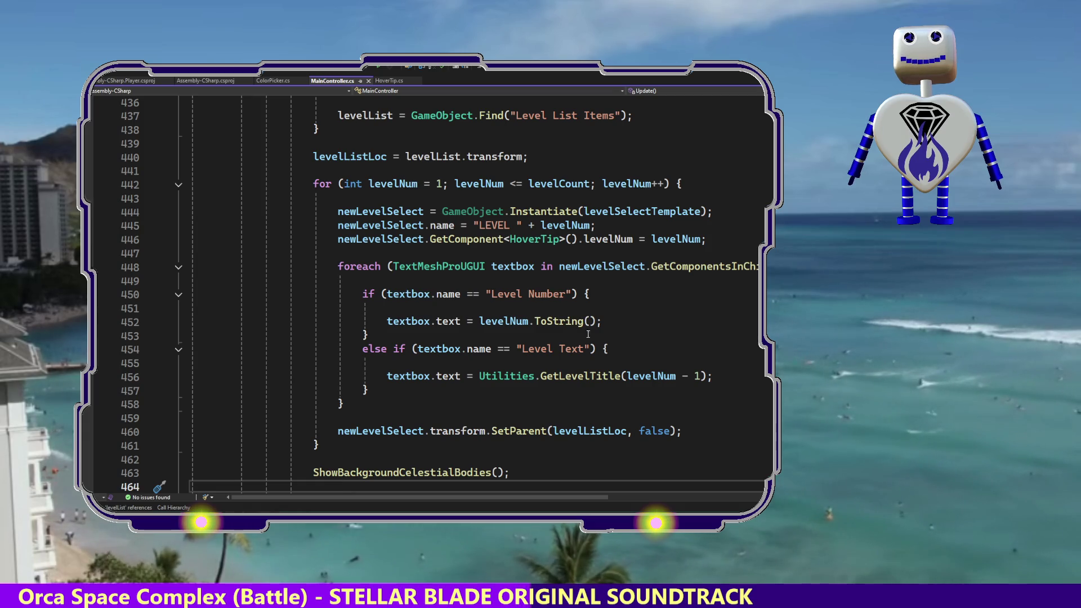
{"action": "mouse_move", "coordinate": [575, 272]}
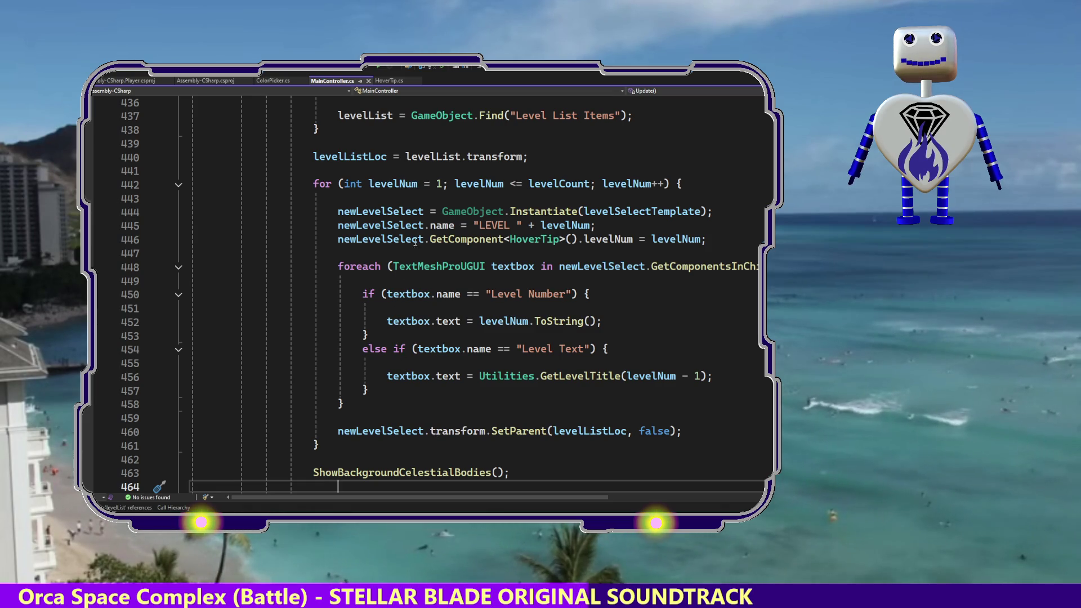
{"action": "left_click", "coordinate": [455, 239]}
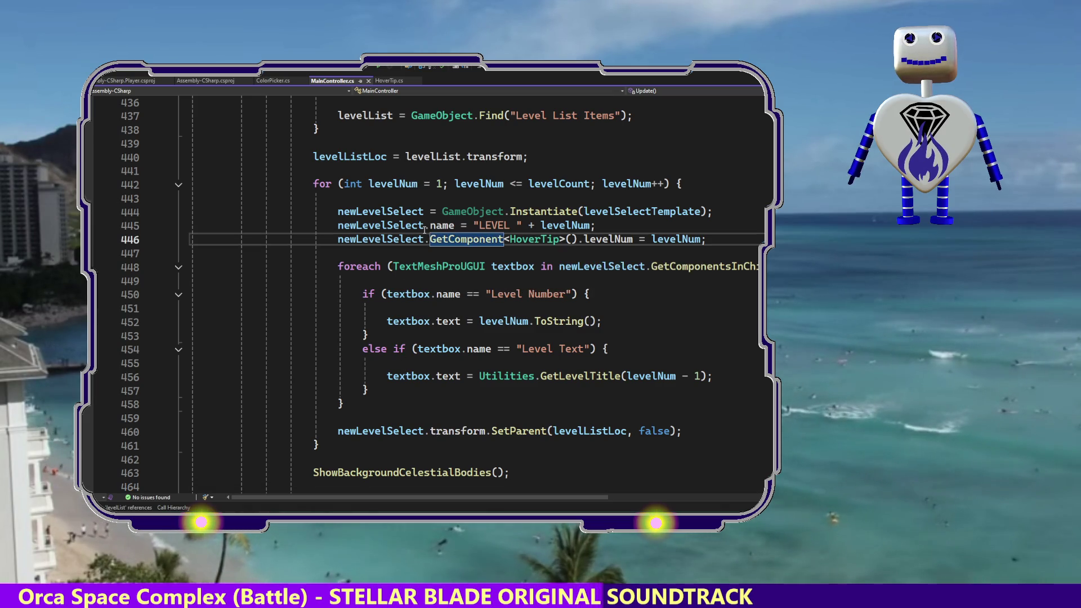
{"action": "mouse_move", "coordinate": [523, 212]}
{"action": "mouse_move", "coordinate": [376, 212]}
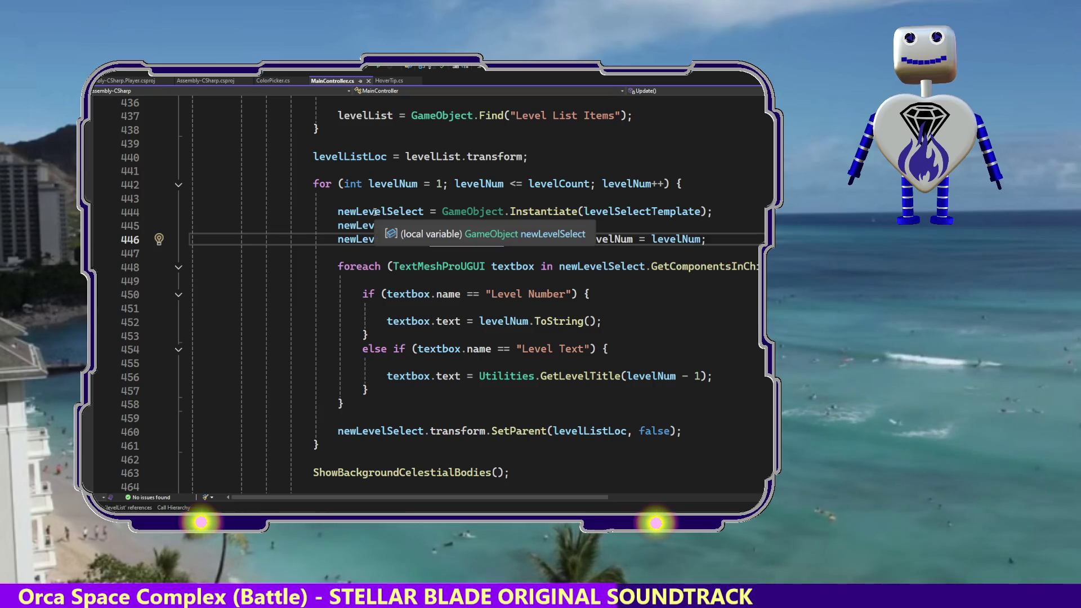
{"action": "left_click", "coordinate": [349, 226]}
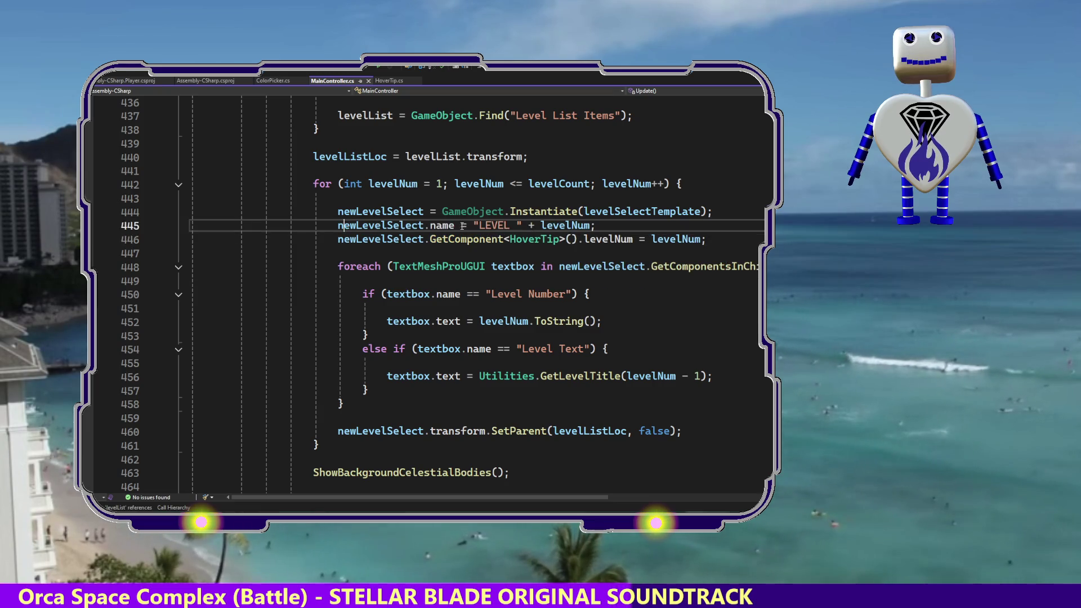
{"action": "left_click", "coordinate": [474, 225]}
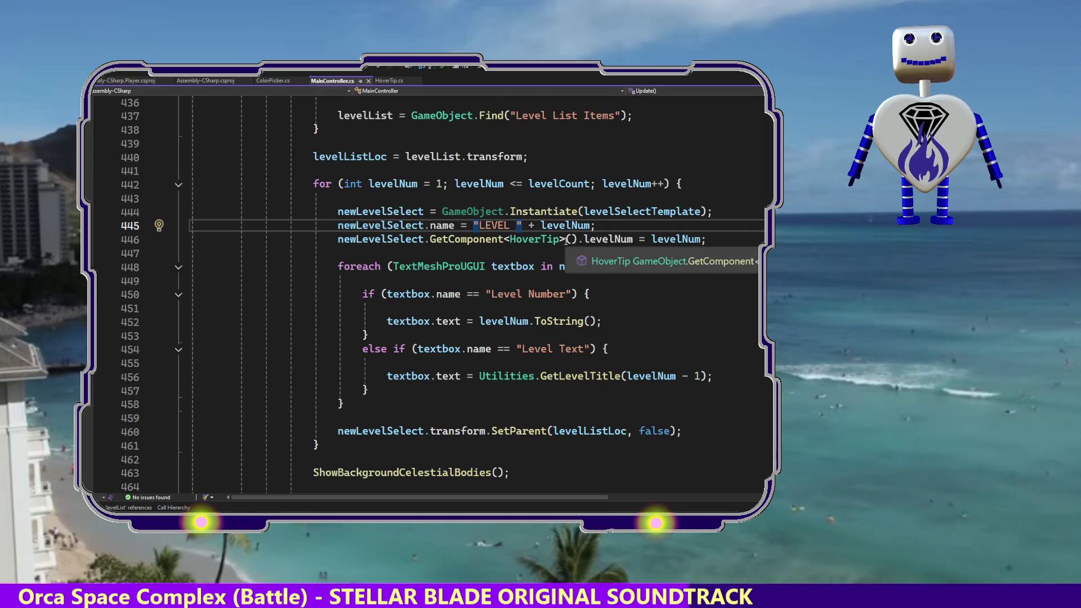
{"action": "left_click", "coordinate": [605, 240]}
{"action": "left_click", "coordinate": [542, 239]}
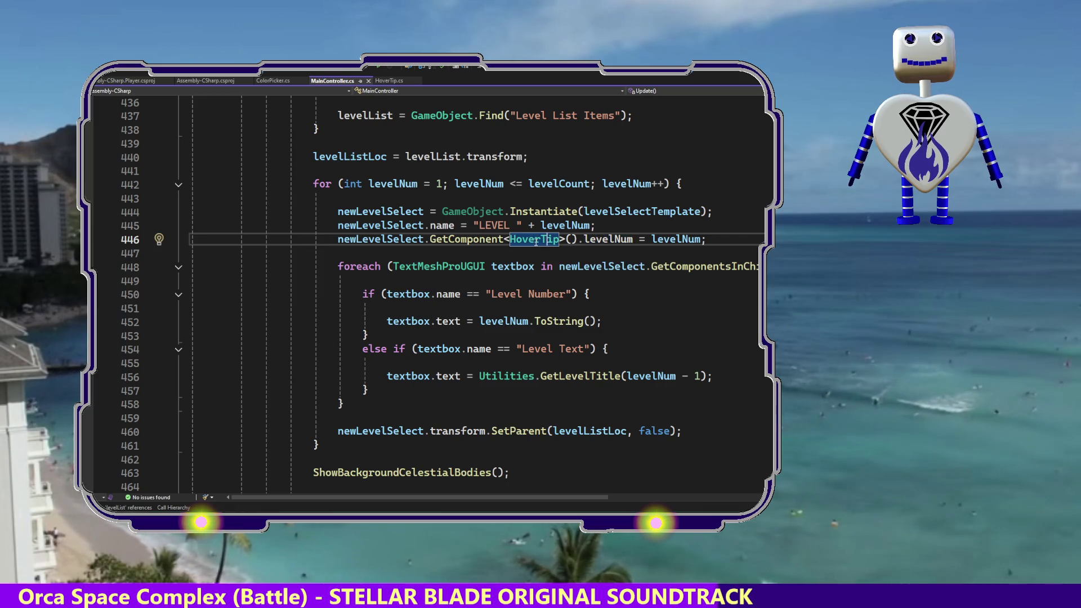
- Trace HoverTip's OnMouseClick action to its subscription and the MouseClickEvent method in MainController
{"action": "left_click", "coordinate": [391, 82]}
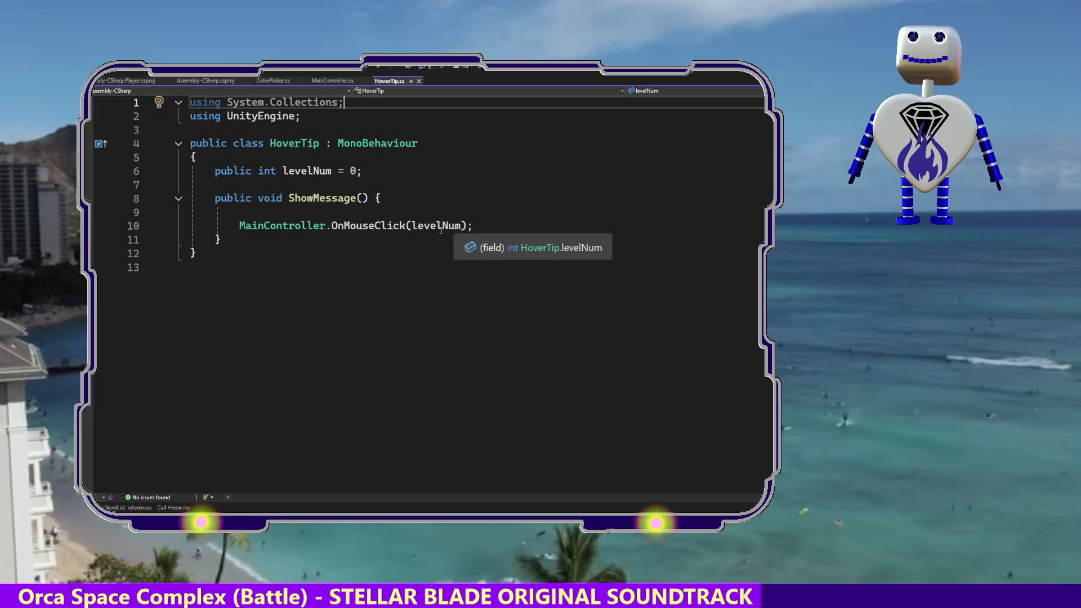
{"action": "left_click", "coordinate": [372, 227], "text": "ctrl"}
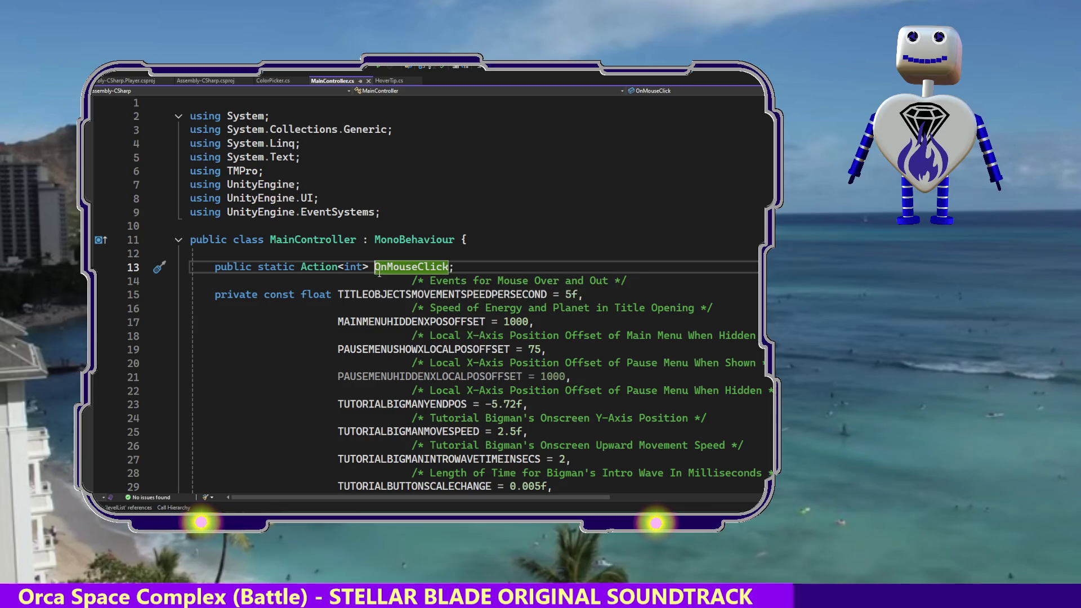
{"action": "key", "text": "ctrl+f"}
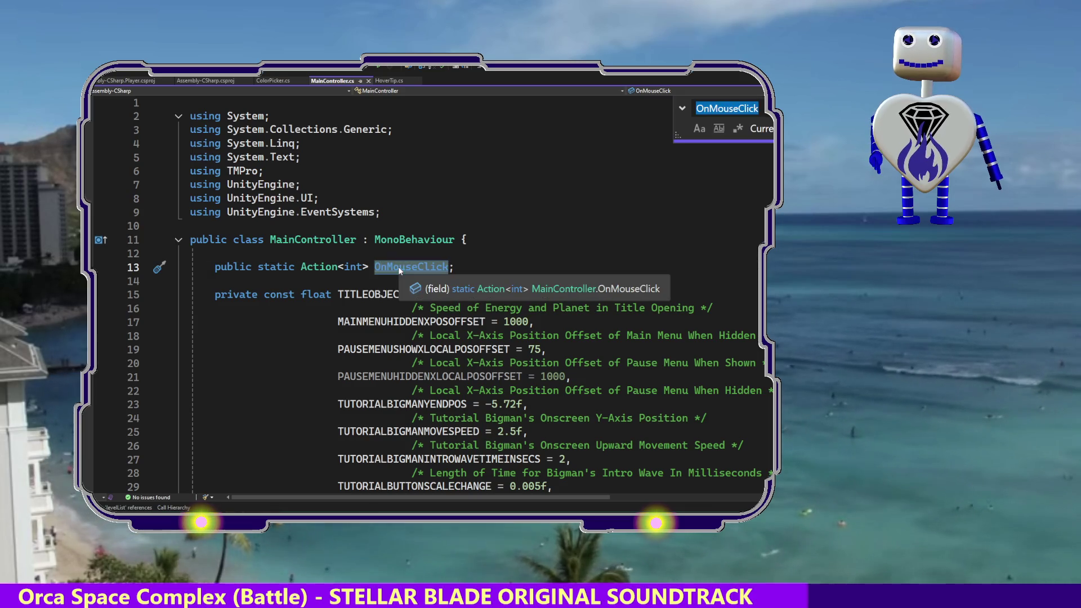
{"action": "key", "text": "Return"}
{"action": "key", "text": "Return"}
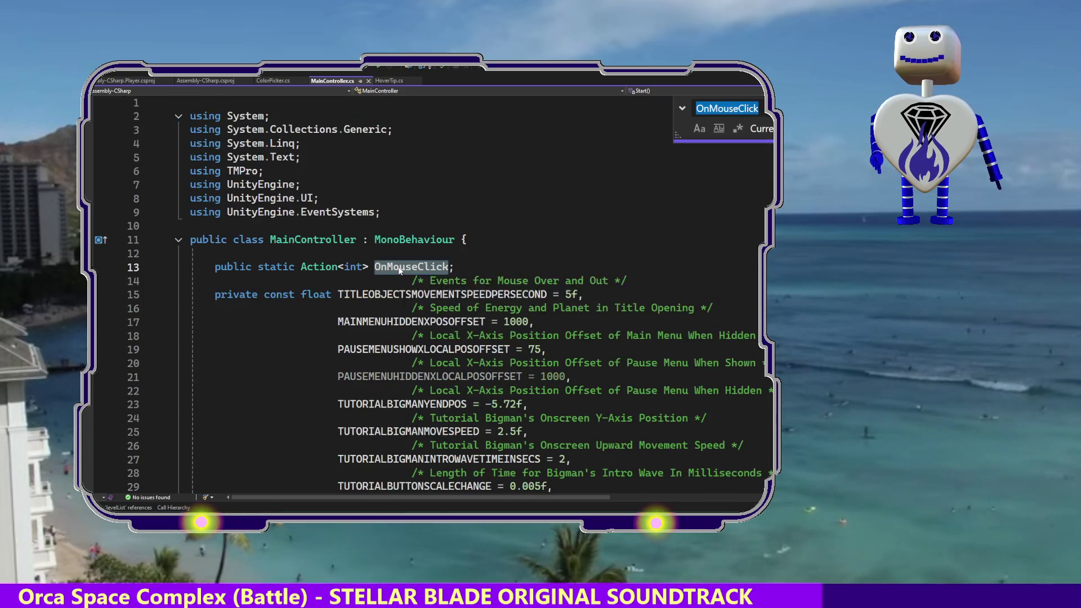
{"action": "key", "text": "Return"}
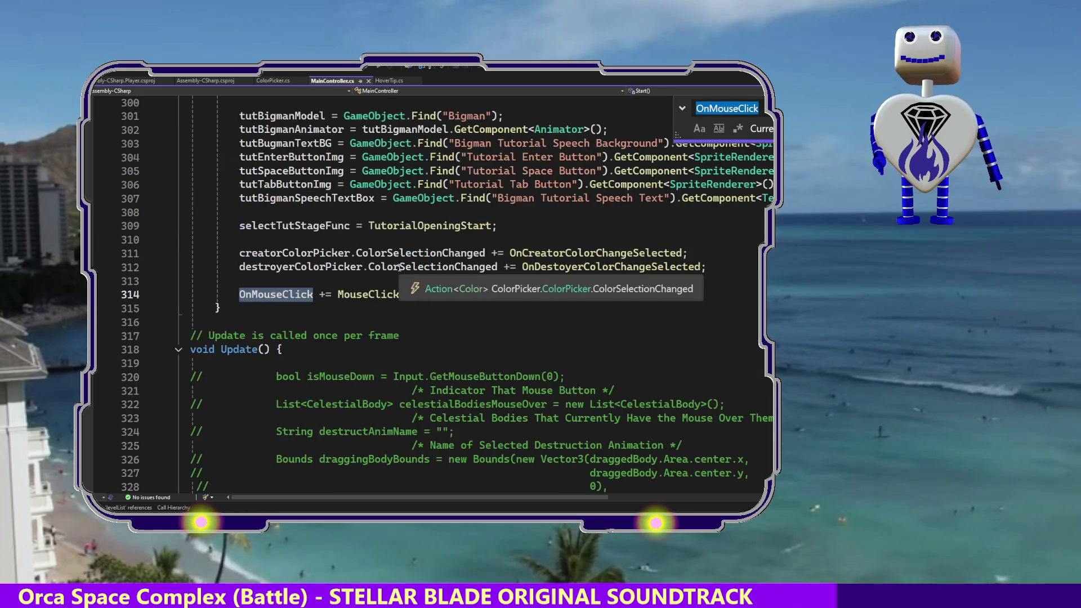
{"action": "left_click", "coordinate": [361, 300], "text": "ctrl"}
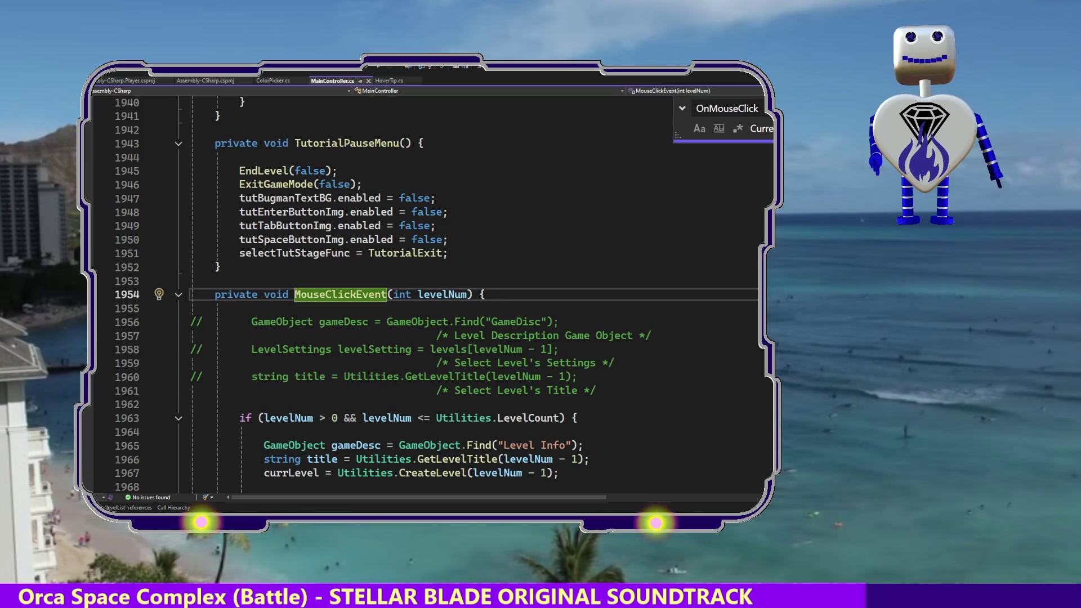
{"action": "key", "text": "Escape"}
{"action": "left_click", "coordinate": [630, 345]}
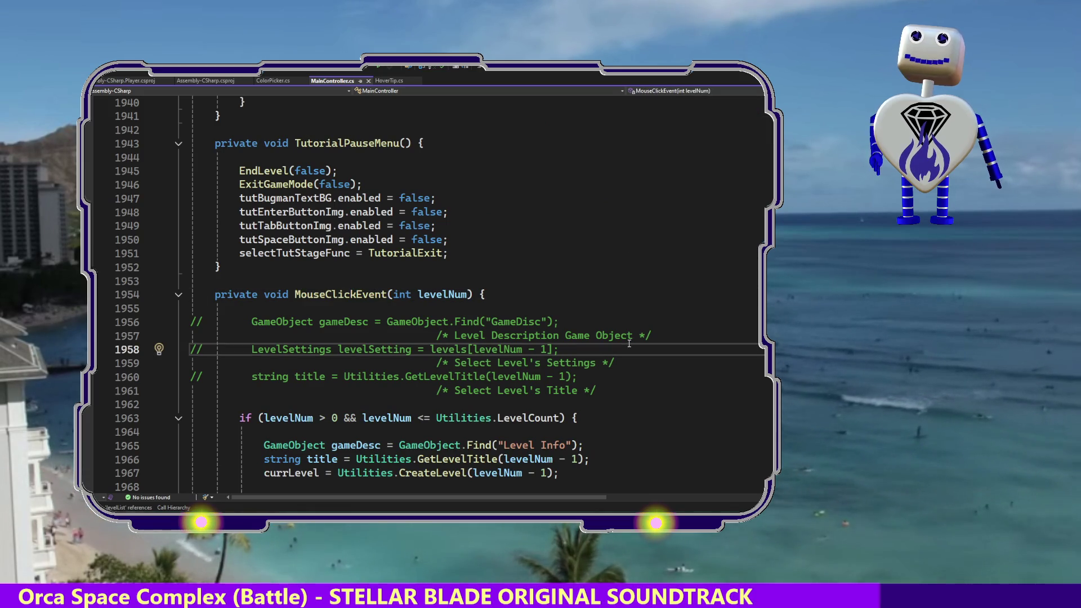
{"action": "key", "text": "Down"}
{"action": "key", "text": "Down"}
{"action": "key", "text": "Down"}
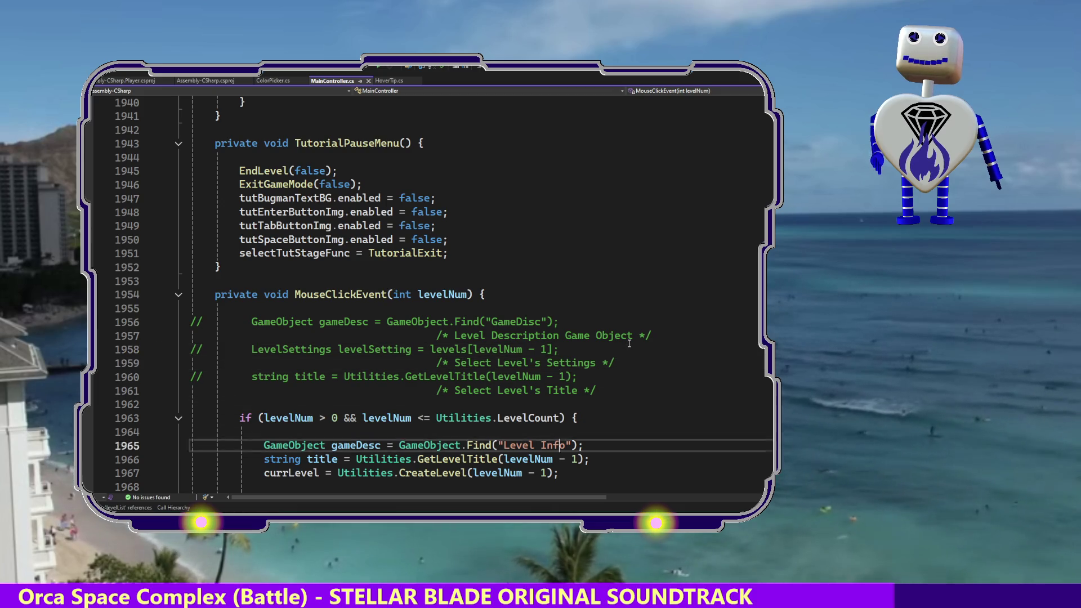
{"action": "key", "text": "Down"}
{"action": "key", "text": "Down"}
{"action": "key", "text": "Down"}
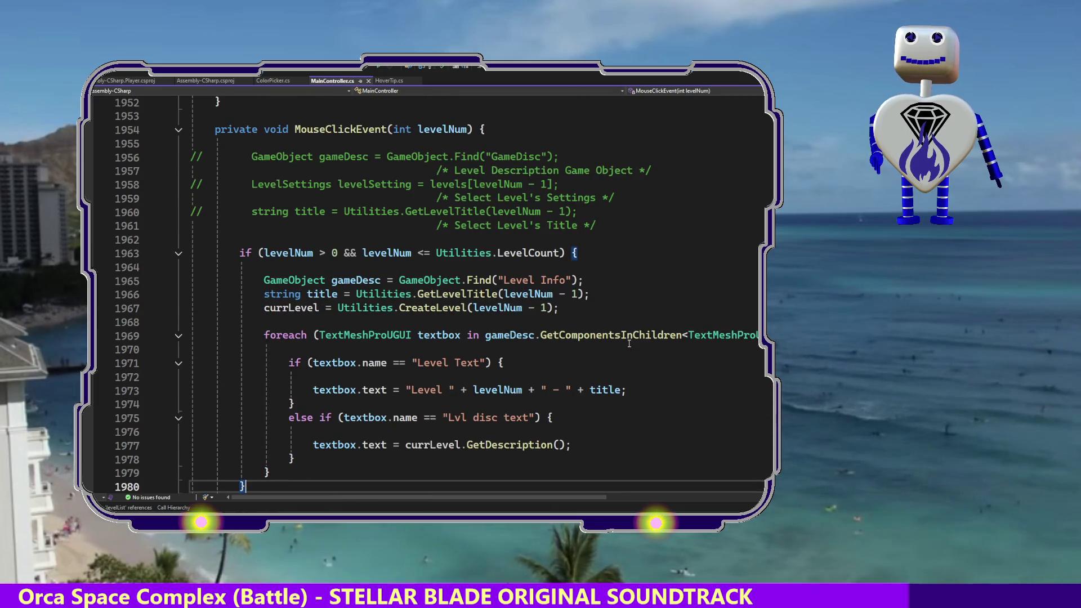
{"action": "key", "text": "Down"}
{"action": "key", "text": "Down"}
{"action": "key", "text": "Down"}
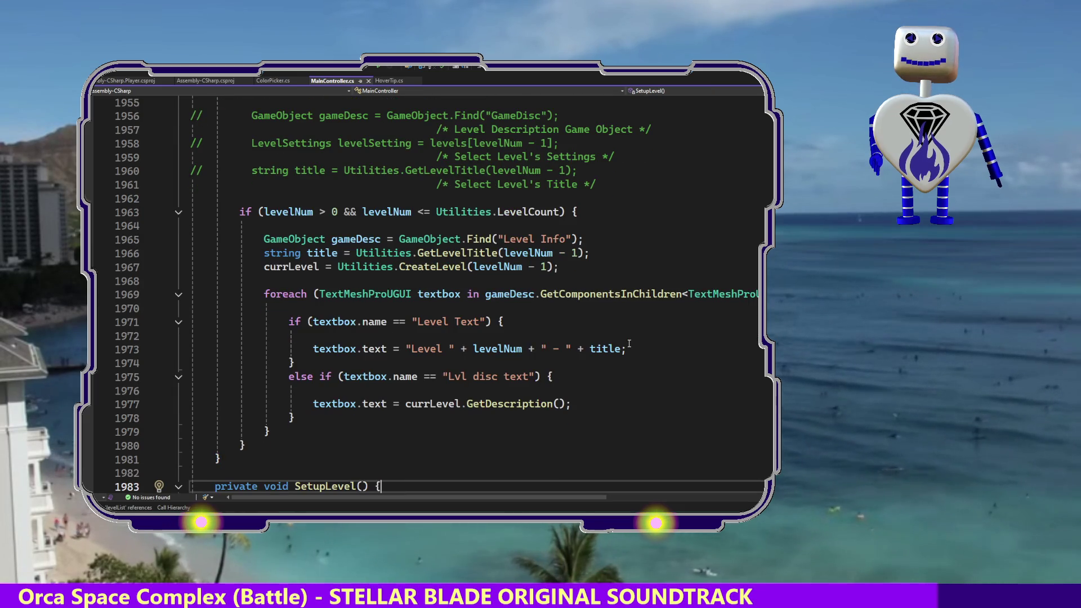
{"action": "key", "text": "Up"}
{"action": "key", "text": "Up"}
{"action": "key", "text": "Up"}
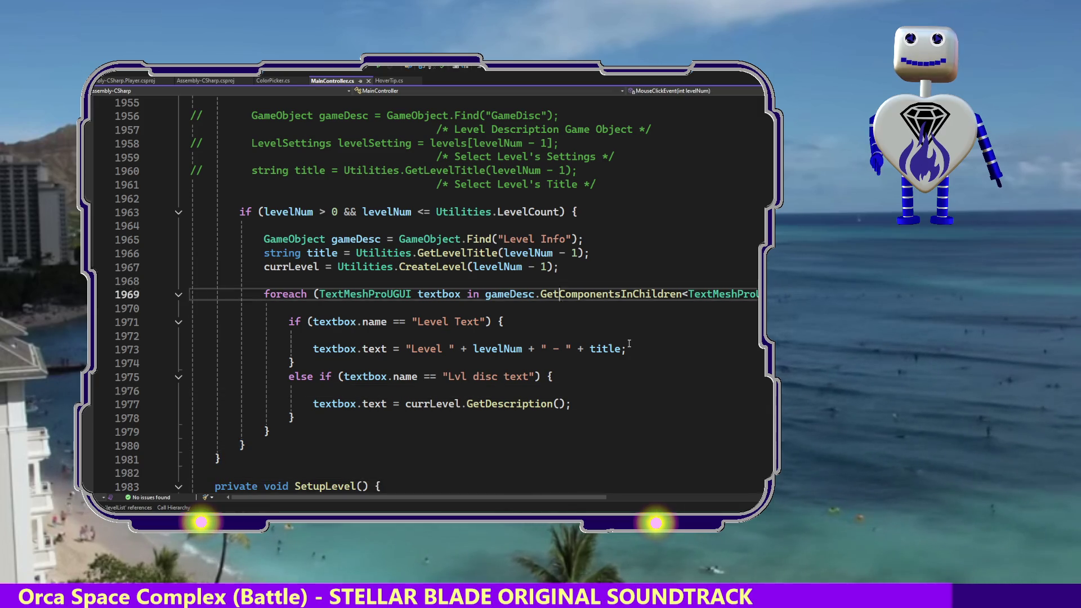
{"action": "key", "text": "Up"}
{"action": "key", "text": "Up"}
{"action": "key", "text": "Up"}
{"action": "key", "text": "Down"}
{"action": "key", "text": "Down"}
{"action": "key", "text": "Down"}
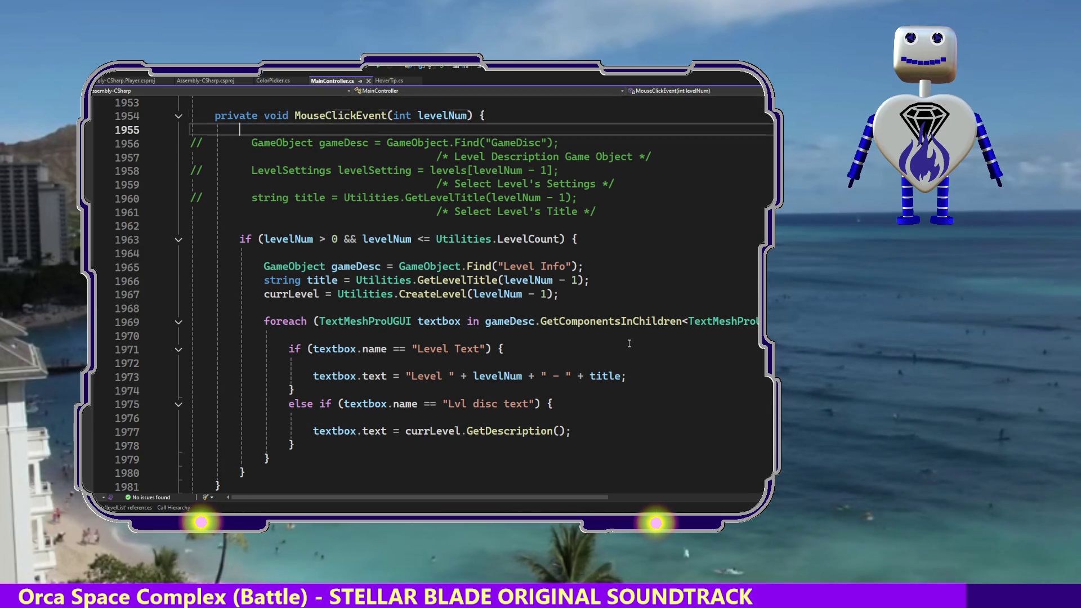
{"action": "key", "text": "Down"}
{"action": "key", "text": "Down"}
{"action": "key", "text": "Down"}
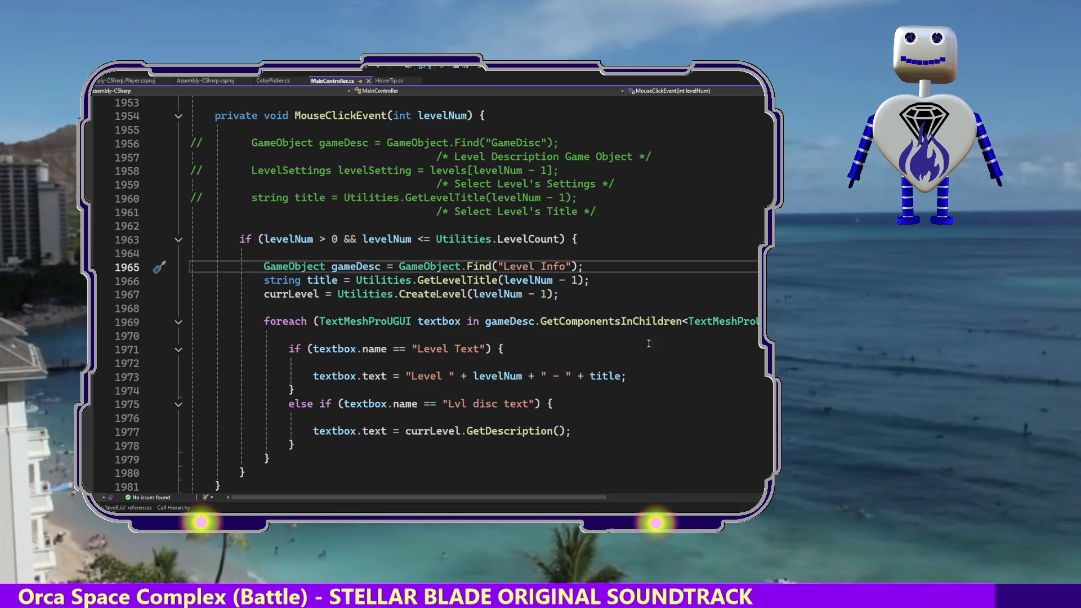
{"action": "left_click", "coordinate": [324, 266]}
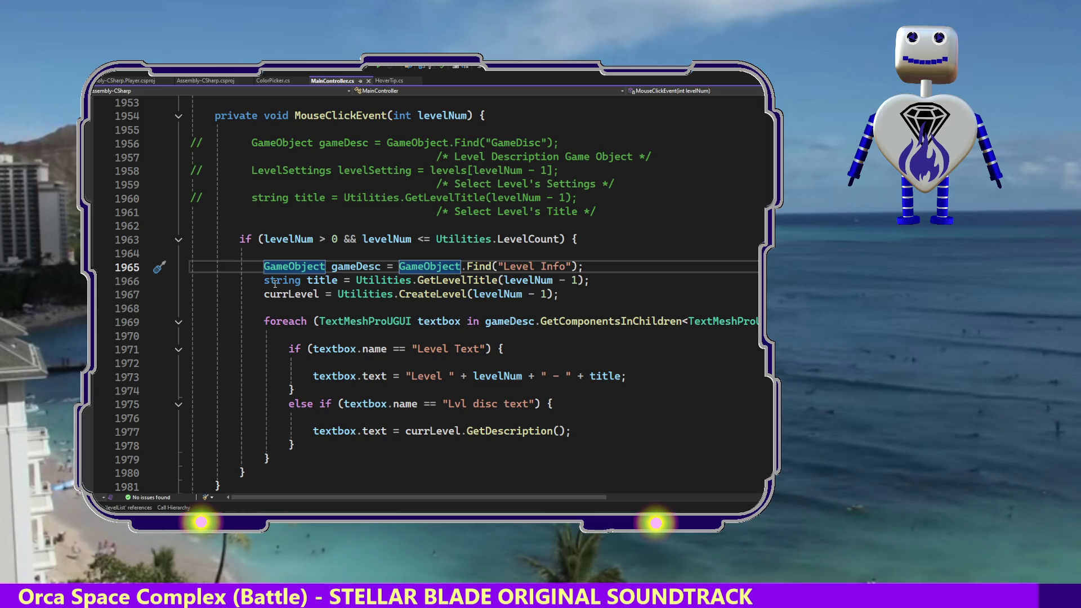
{"action": "left_click", "coordinate": [439, 279]}
{"action": "left_click", "coordinate": [437, 294]}
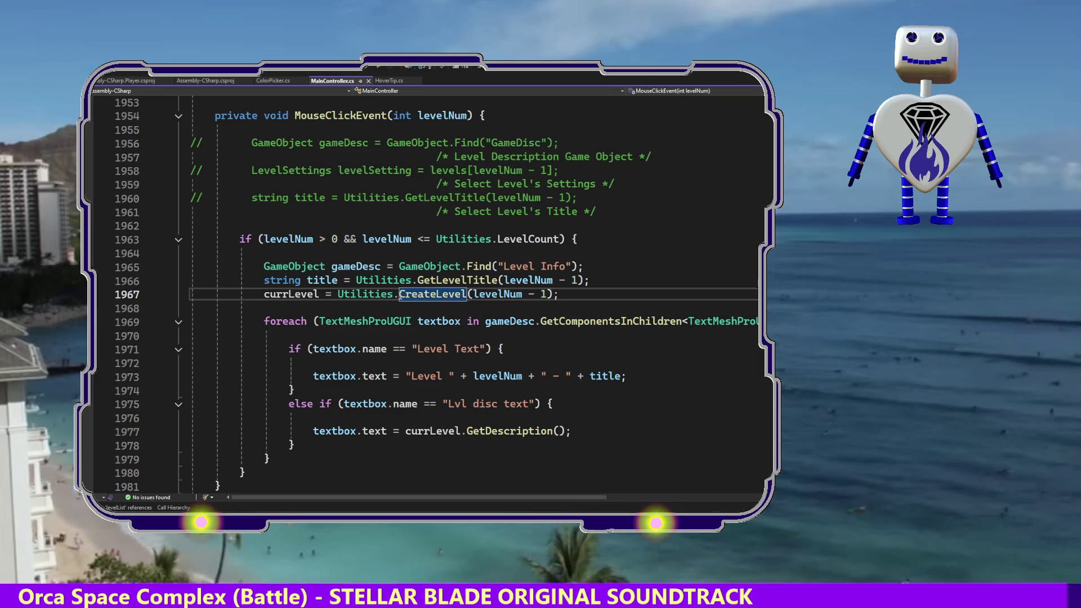
{"action": "double_click", "coordinate": [302, 295]}
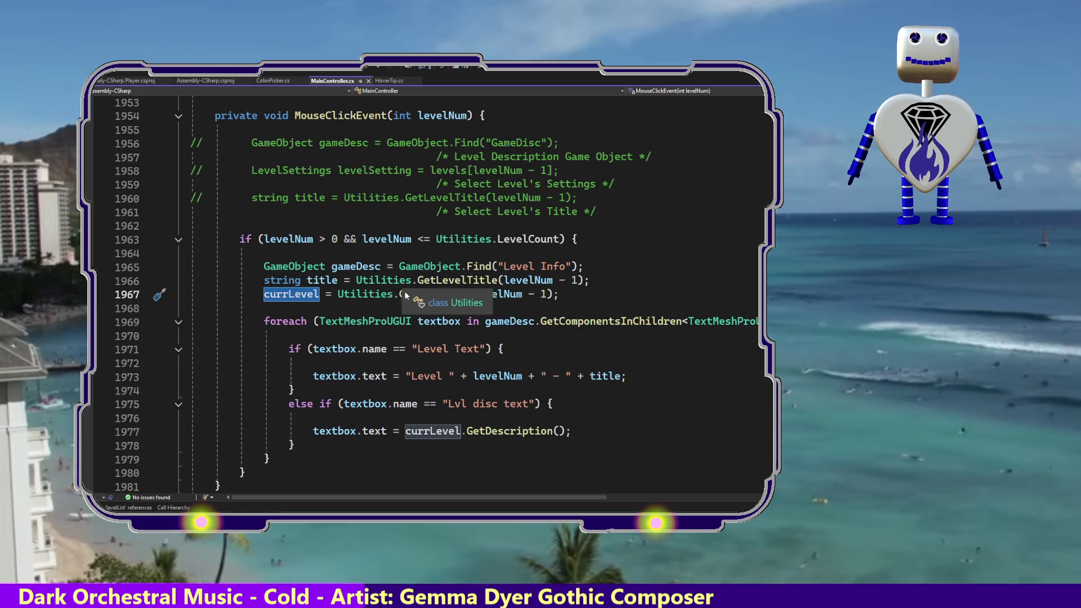
{"action": "left_click", "coordinate": [326, 372]}
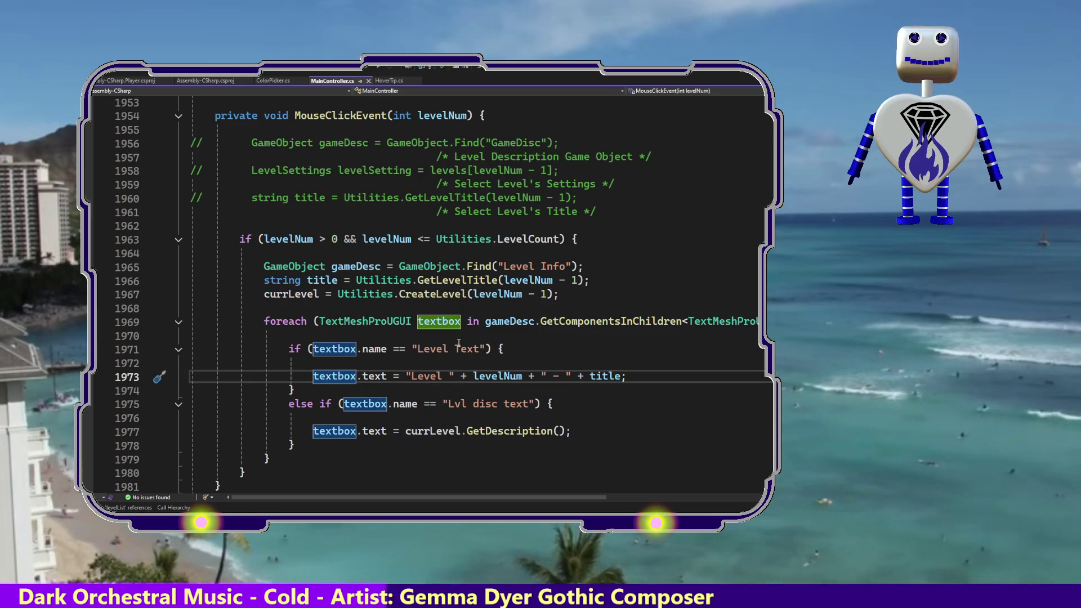
{"action": "double_click", "coordinate": [508, 326]}
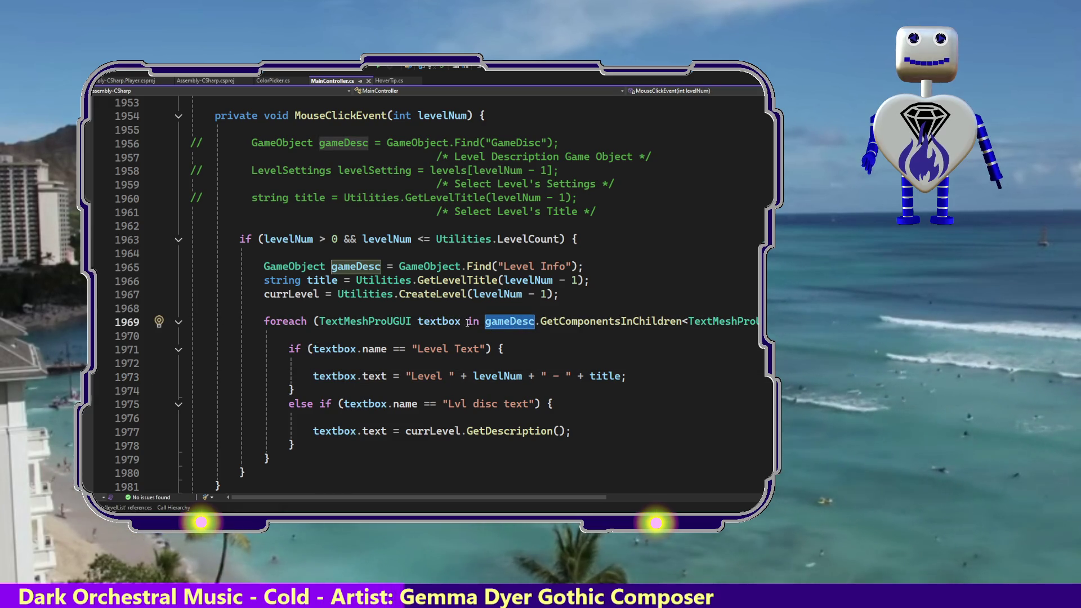
{"action": "mouse_move", "coordinate": [512, 326]}
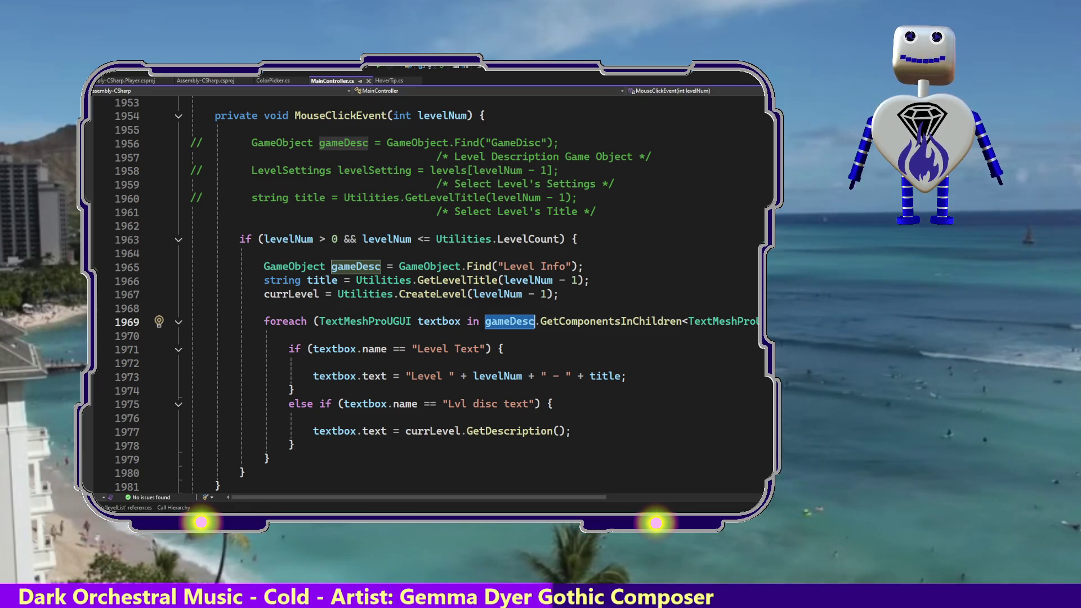
{"action": "scroll", "coordinate": [427, 293], "scroll_direction": "up", "scroll_amount": 7}
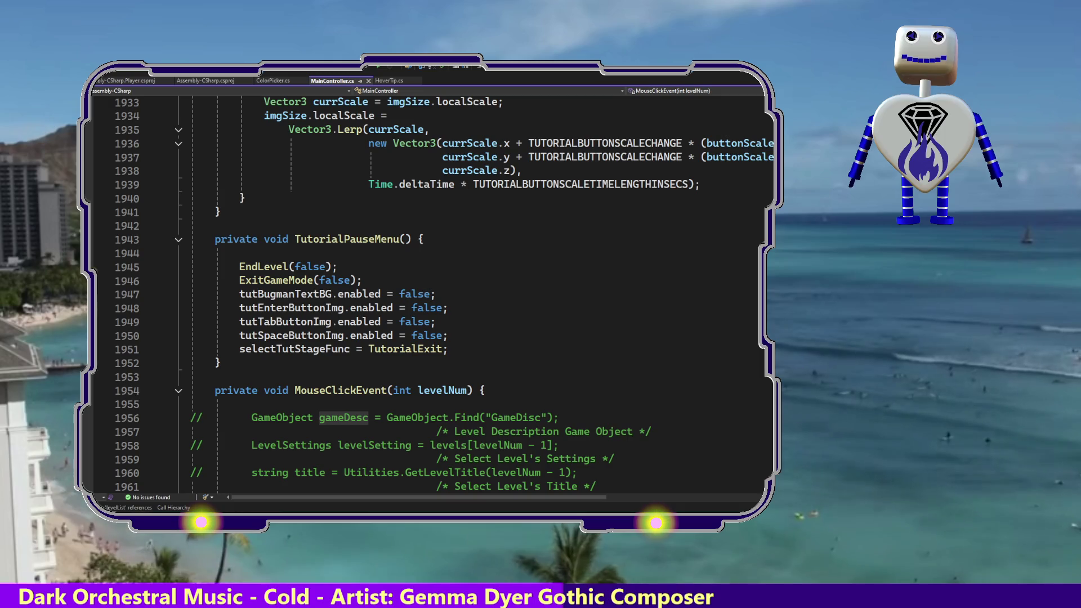
- Scroll up to the level-button loop and highlight newLevelSelect and levelSelectTemplate references
{"action": "scroll", "coordinate": [428, 293], "scroll_direction": "up", "scroll_amount": 20}
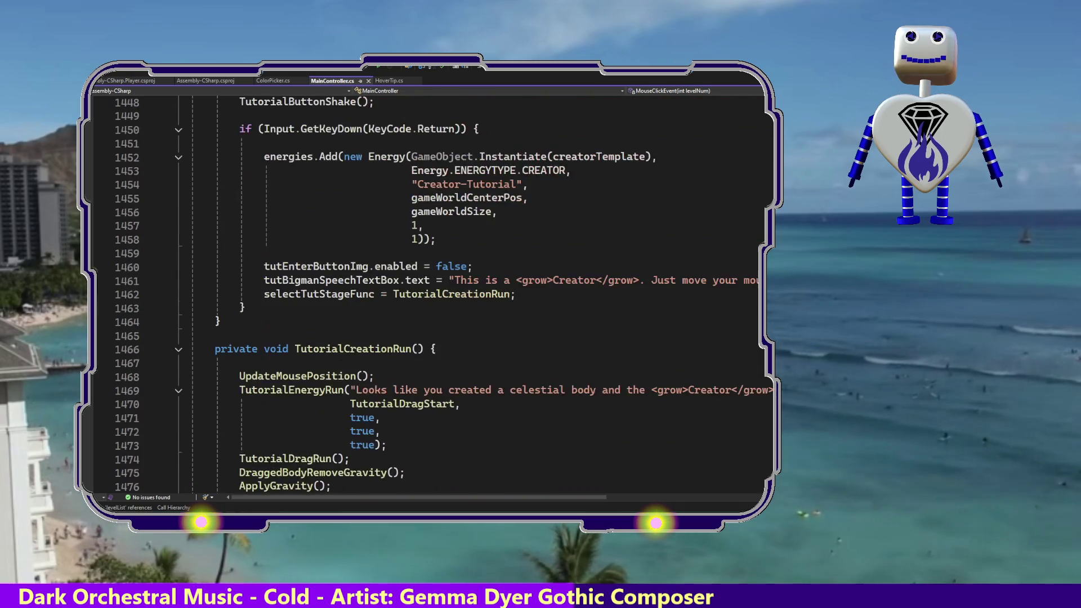
{"action": "scroll", "coordinate": [428, 292], "scroll_direction": "up", "scroll_amount": 7}
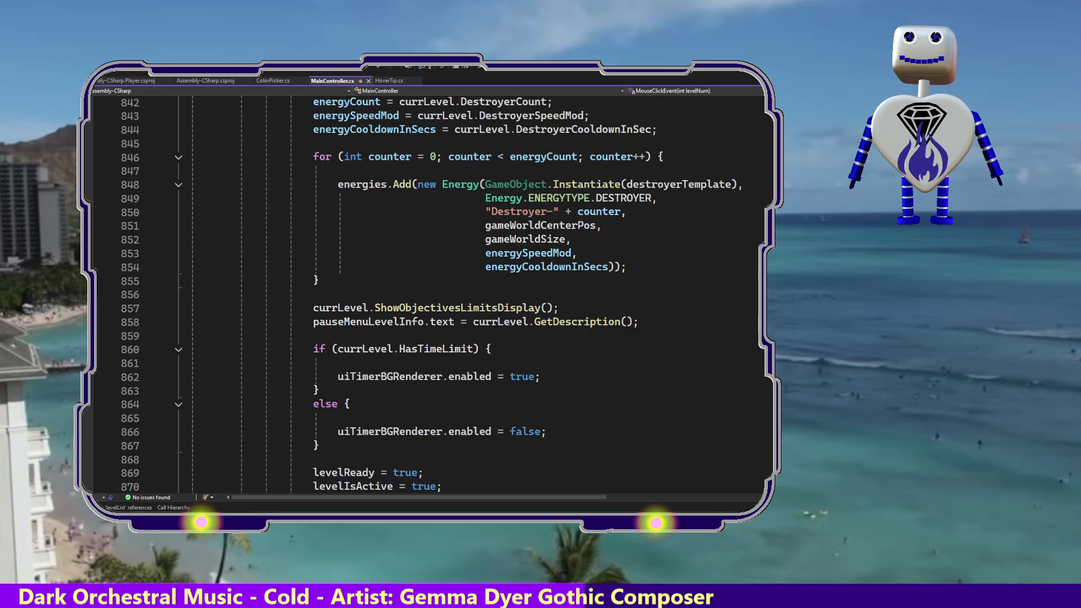
{"action": "scroll", "coordinate": [428, 293], "scroll_direction": "up", "scroll_amount": 11}
{"action": "scroll", "coordinate": [428, 292], "scroll_direction": "up", "scroll_amount": 20}
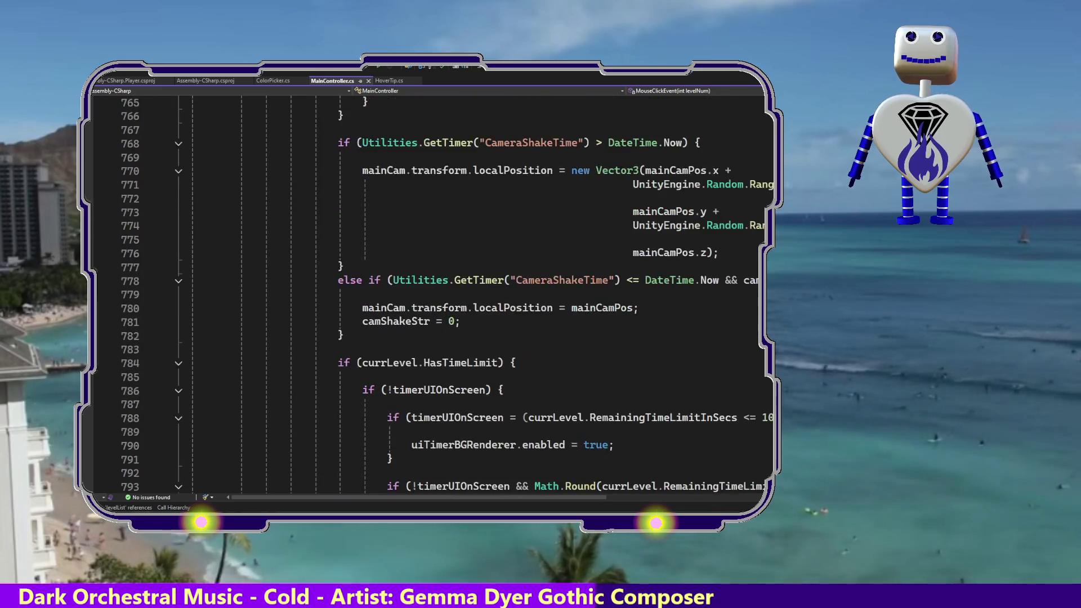
{"action": "scroll", "coordinate": [428, 292], "scroll_direction": "up", "scroll_amount": 15}
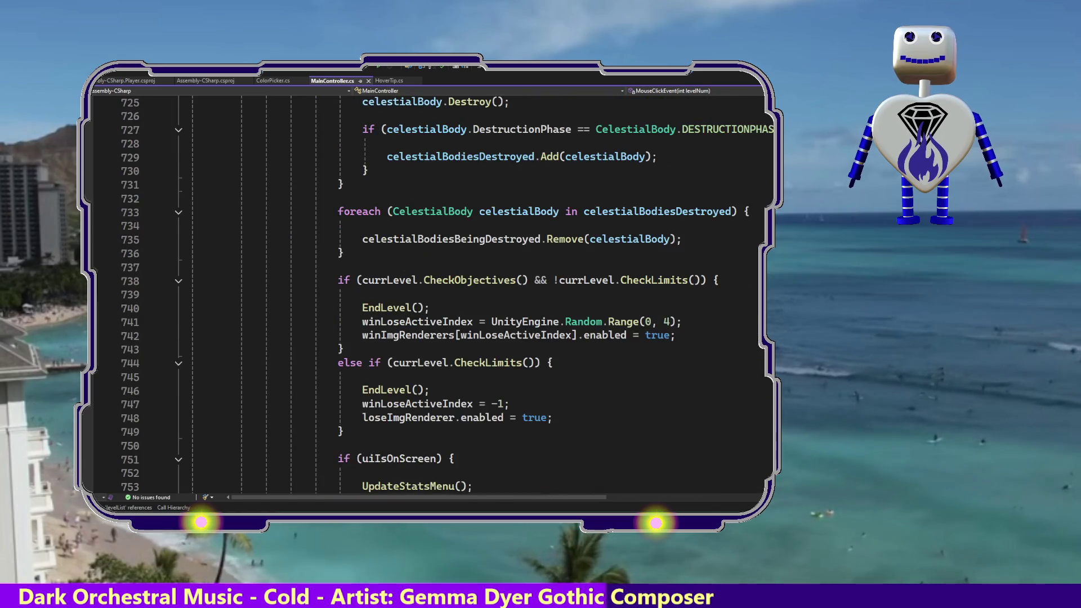
{"action": "scroll", "coordinate": [427, 293], "scroll_direction": "up", "scroll_amount": 20}
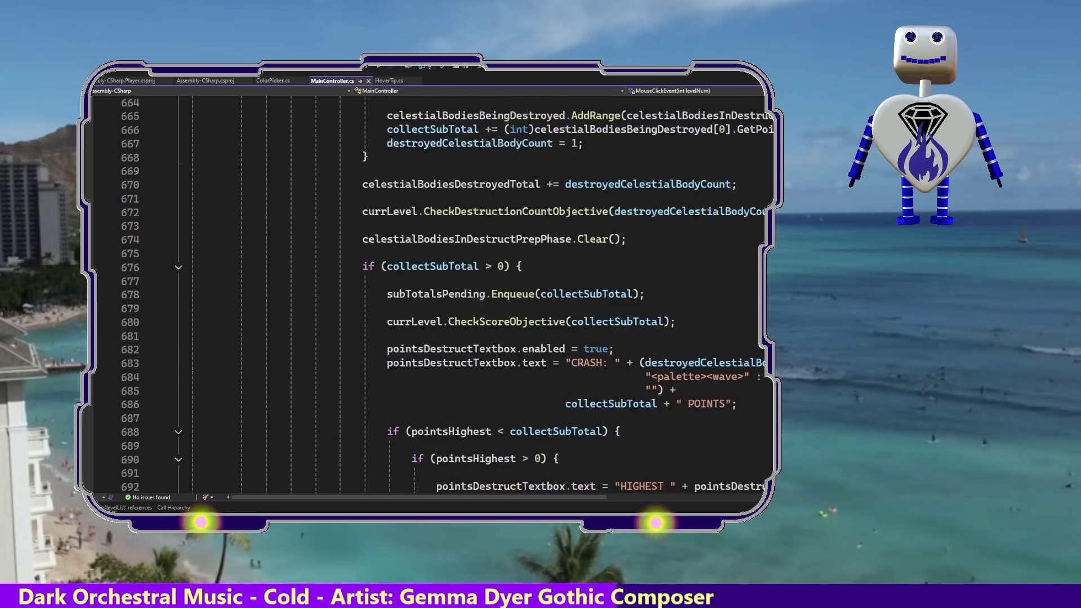
{"action": "scroll", "coordinate": [428, 293], "scroll_direction": "up", "scroll_amount": 14}
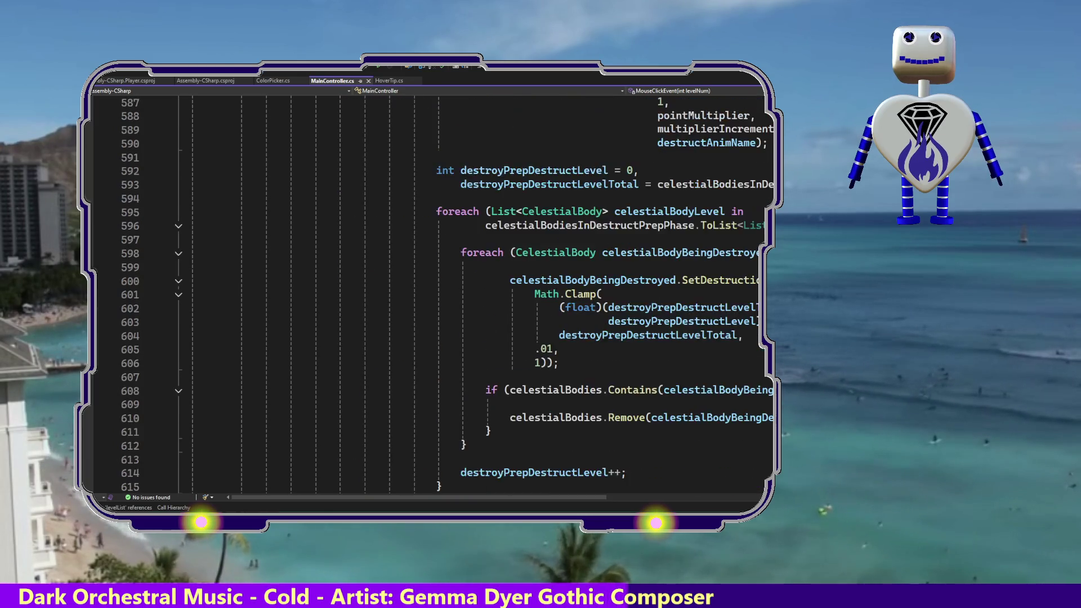
{"action": "scroll", "coordinate": [428, 293], "scroll_direction": "up", "scroll_amount": 17}
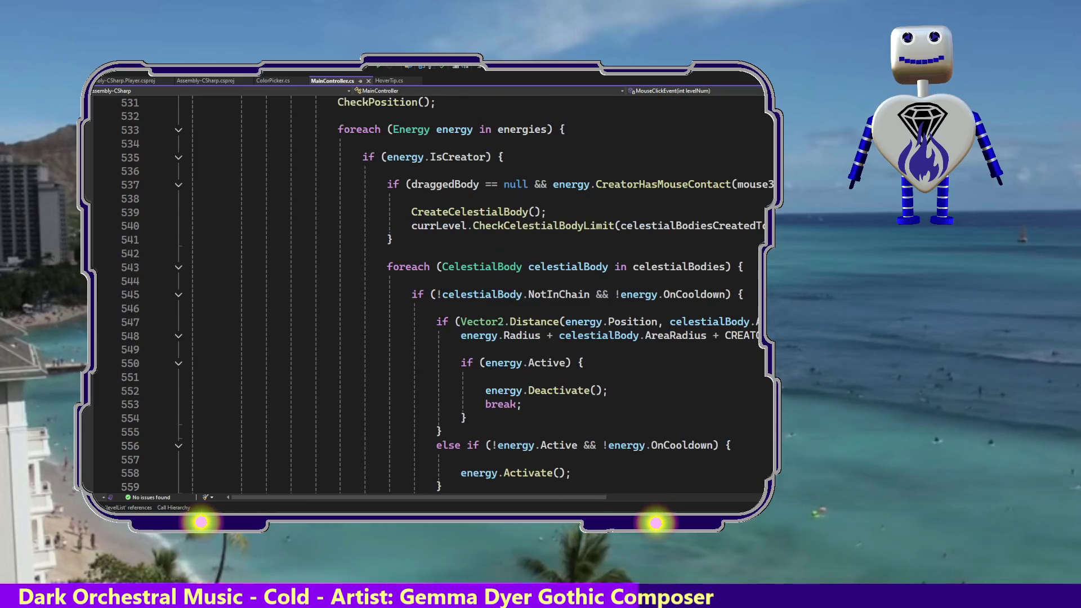
{"action": "scroll", "coordinate": [428, 293], "scroll_direction": "up", "scroll_amount": 20}
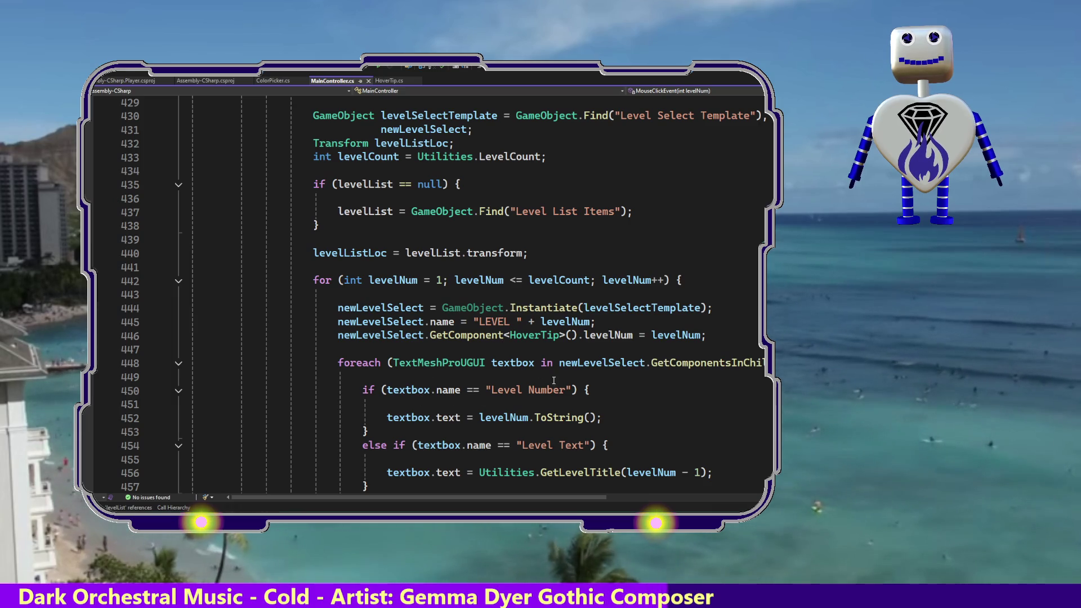
{"action": "left_click", "coordinate": [570, 335]}
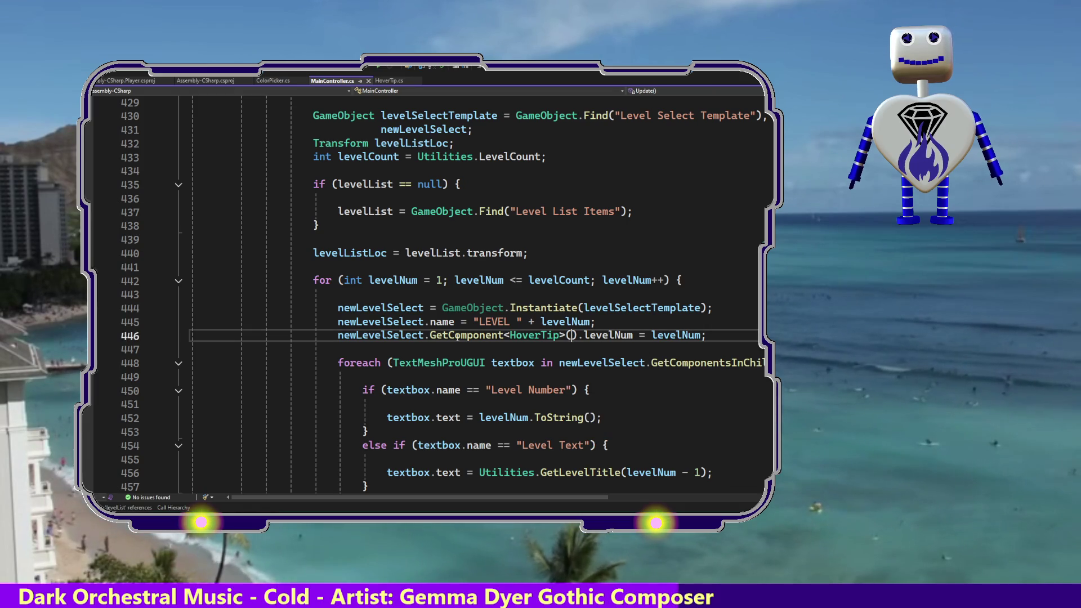
{"action": "left_click", "coordinate": [362, 336]}
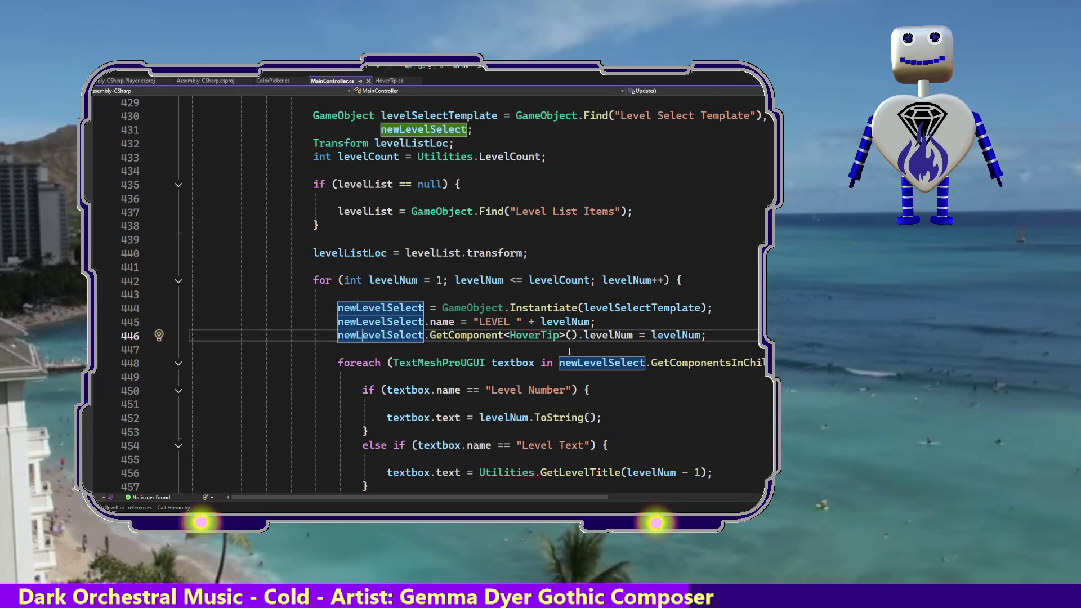
{"action": "left_click", "coordinate": [613, 308]}
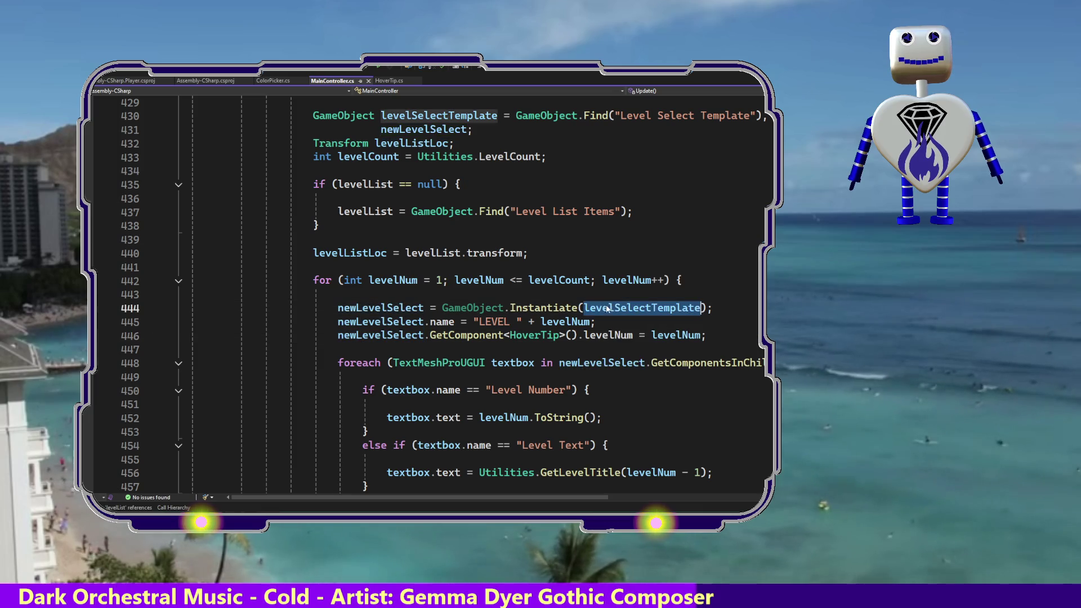
- Select the LEVEL plus levelNum name expression on line 445 and list MainController's members
{"action": "left_click", "coordinate": [474, 321]}
{"action": "left_click", "coordinate": [632, 319], "text": "shift"}
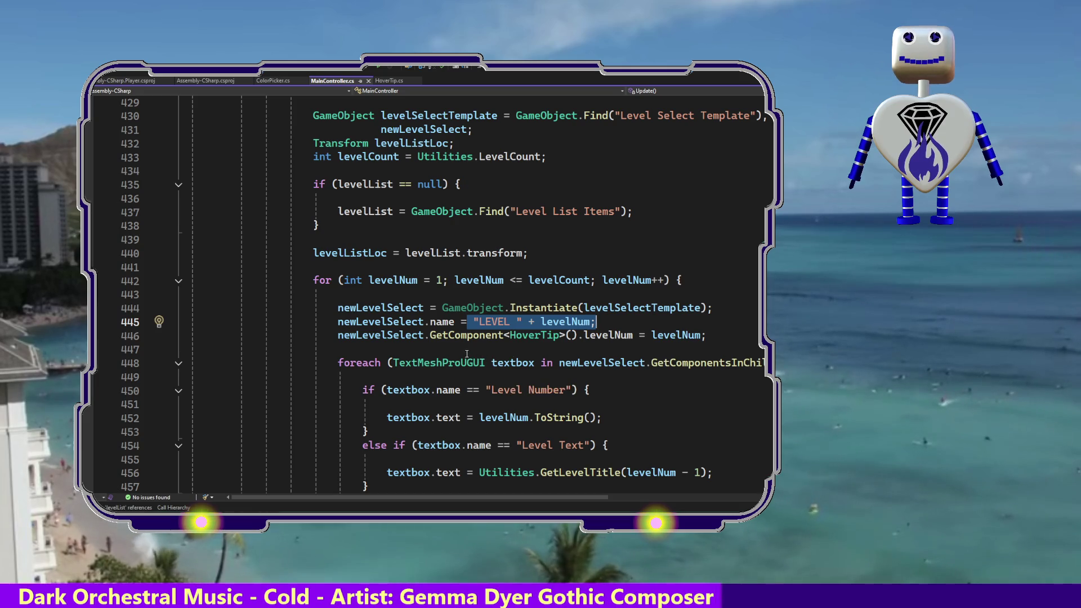
{"action": "left_click", "coordinate": [466, 323]}
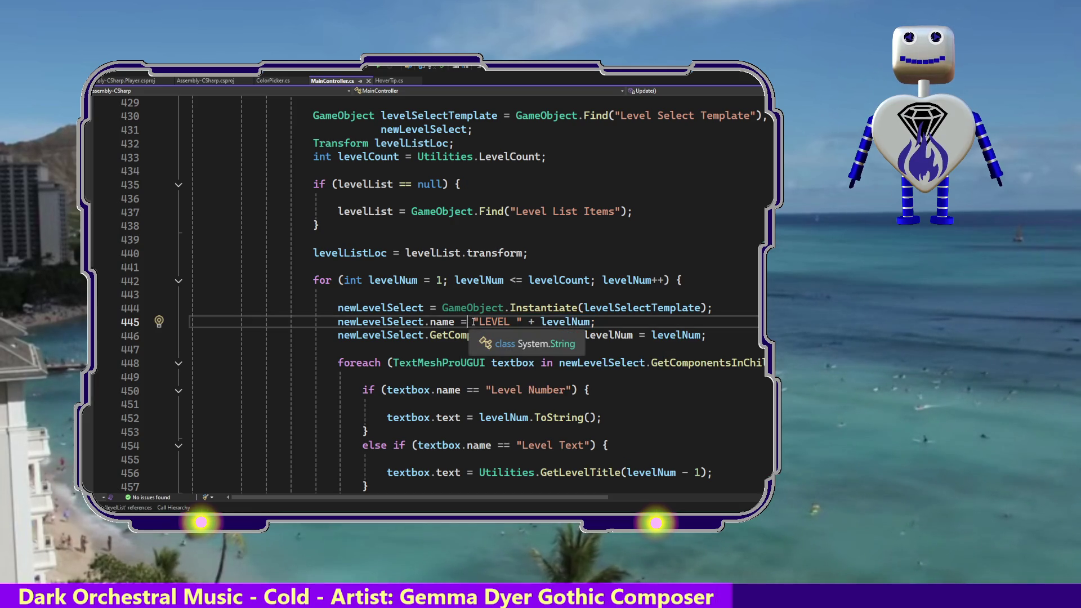
{"action": "left_click", "coordinate": [634, 318], "text": "shift"}
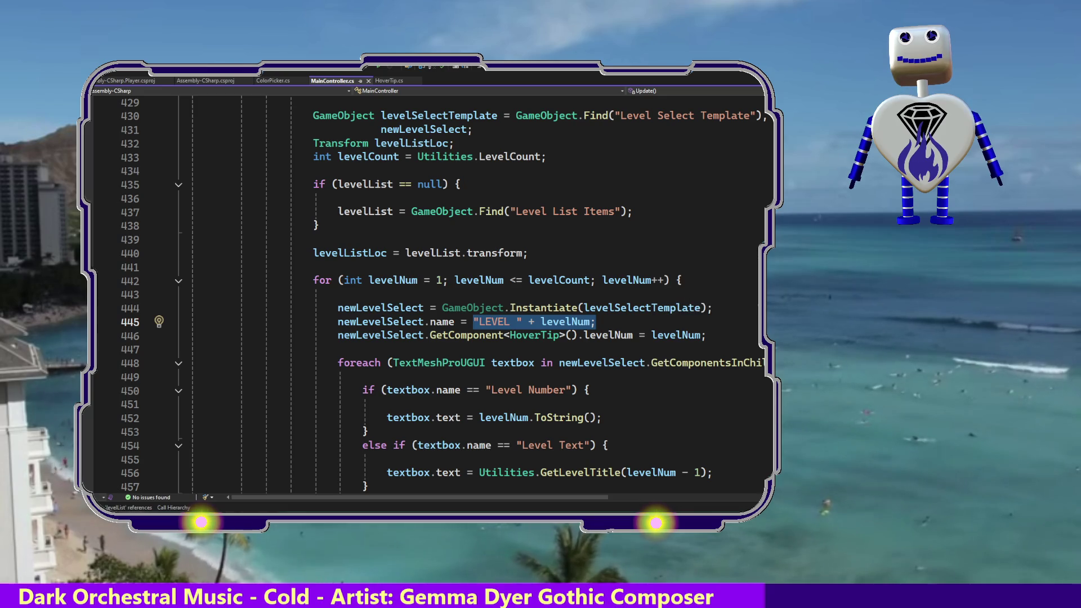
{"action": "left_click", "coordinate": [692, 90]}
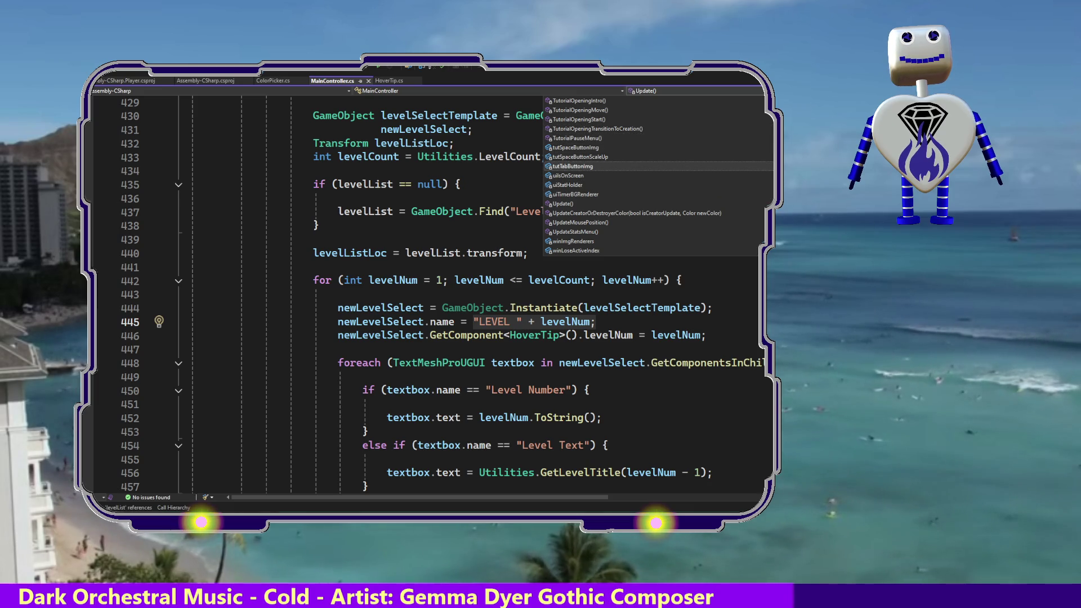
{"action": "scroll", "coordinate": [653, 175], "scroll_direction": "up", "scroll_amount": 6}
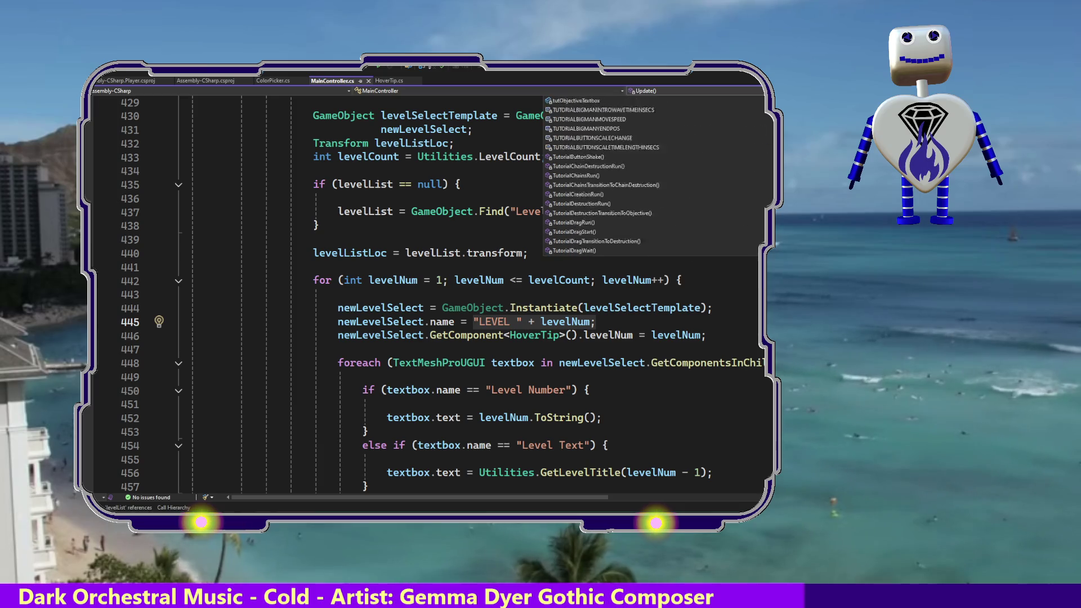
{"action": "scroll", "coordinate": [653, 175], "scroll_direction": "up", "scroll_amount": 10}
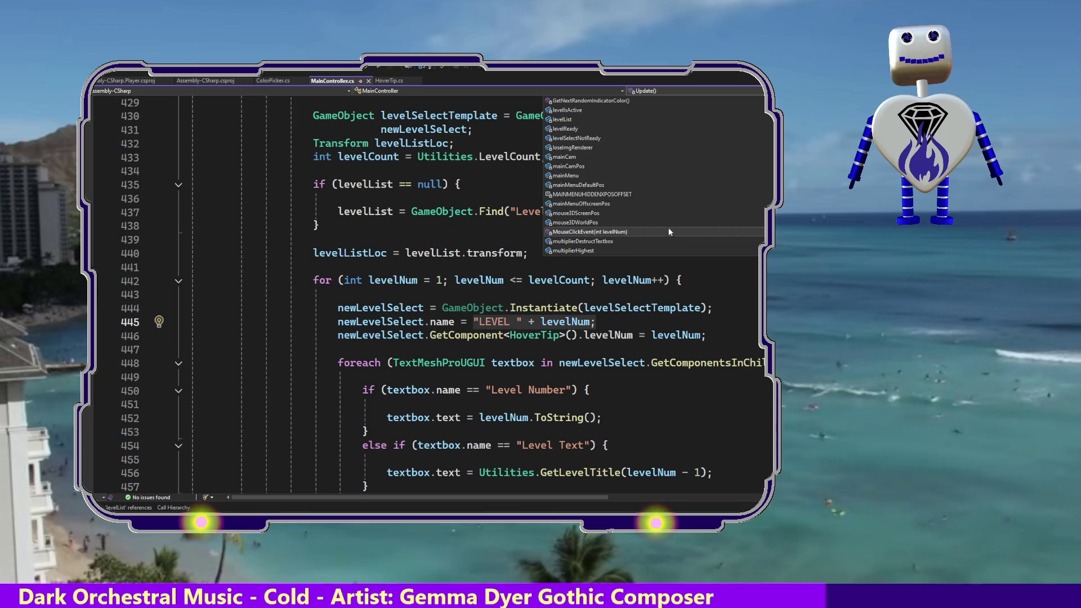
{"action": "left_click", "coordinate": [665, 234]}
{"action": "left_click", "coordinate": [628, 364]}
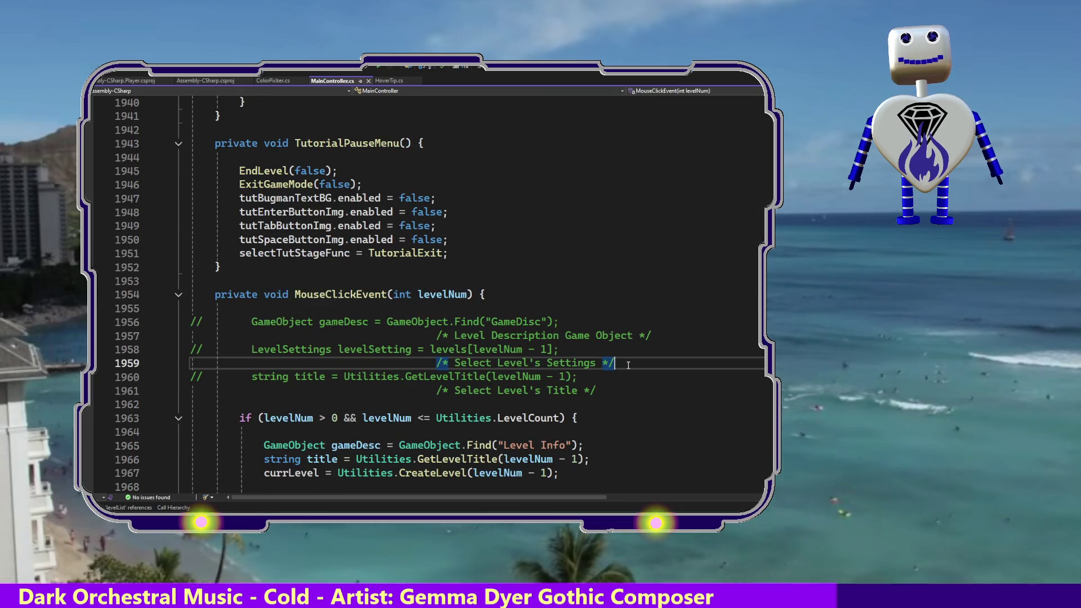
{"action": "key", "text": "Down"}
{"action": "key", "text": "Down"}
{"action": "key", "text": "Down"}
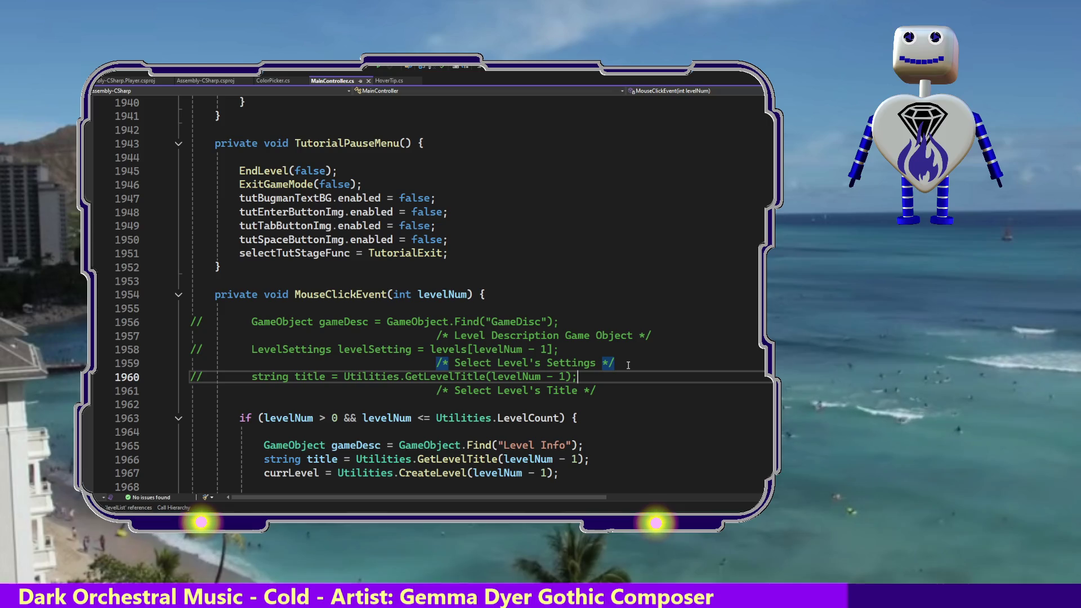
{"action": "key", "text": "Down"}
{"action": "key", "text": "Down"}
{"action": "key", "text": "Down"}
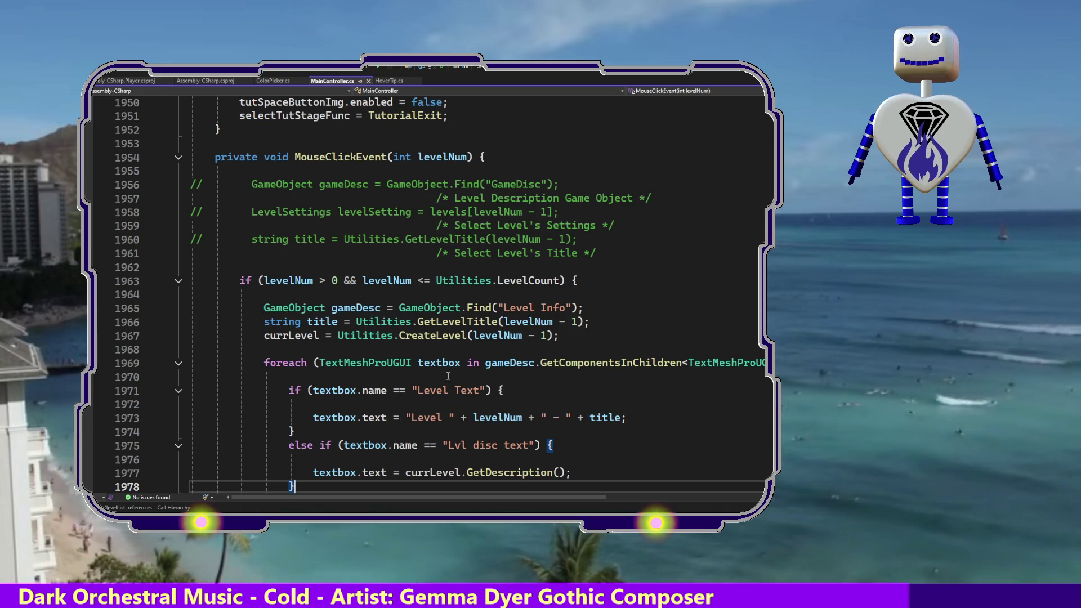
{"action": "left_click", "coordinate": [562, 350]}
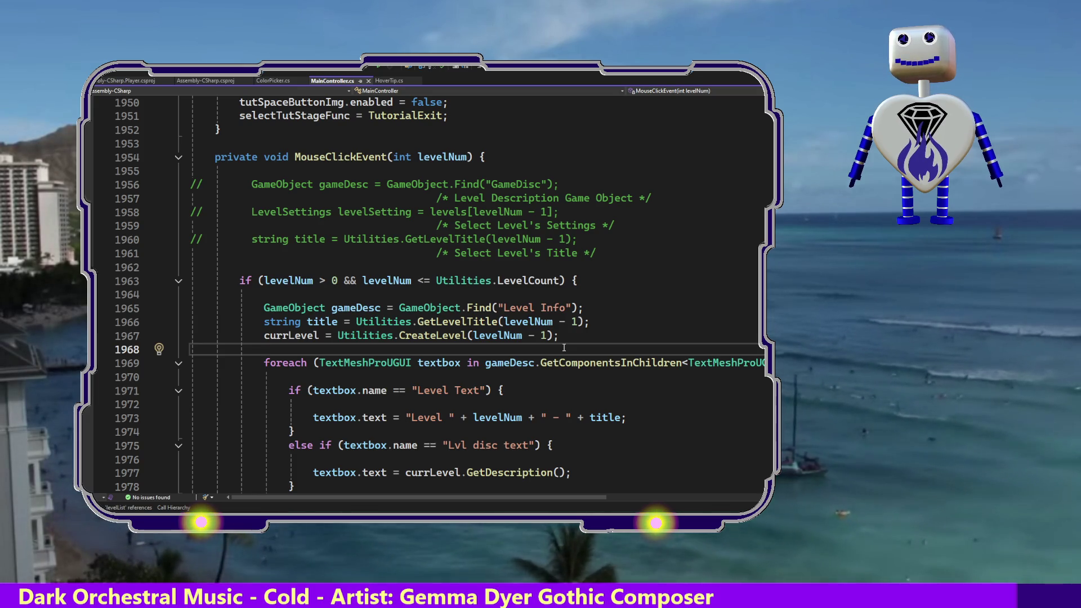
{"action": "type", "text": "\"LEVEL \" + levelNum;"}
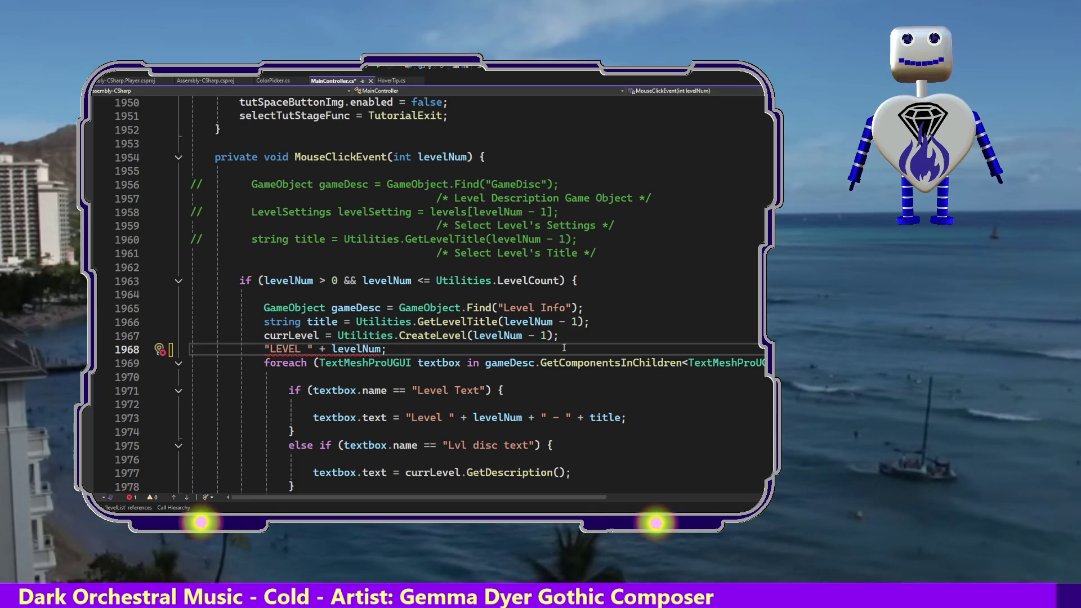
{"action": "key", "text": "BackSpace"}
{"action": "key", "text": "BackSpace"}
{"action": "key", "text": "BackSpace"}
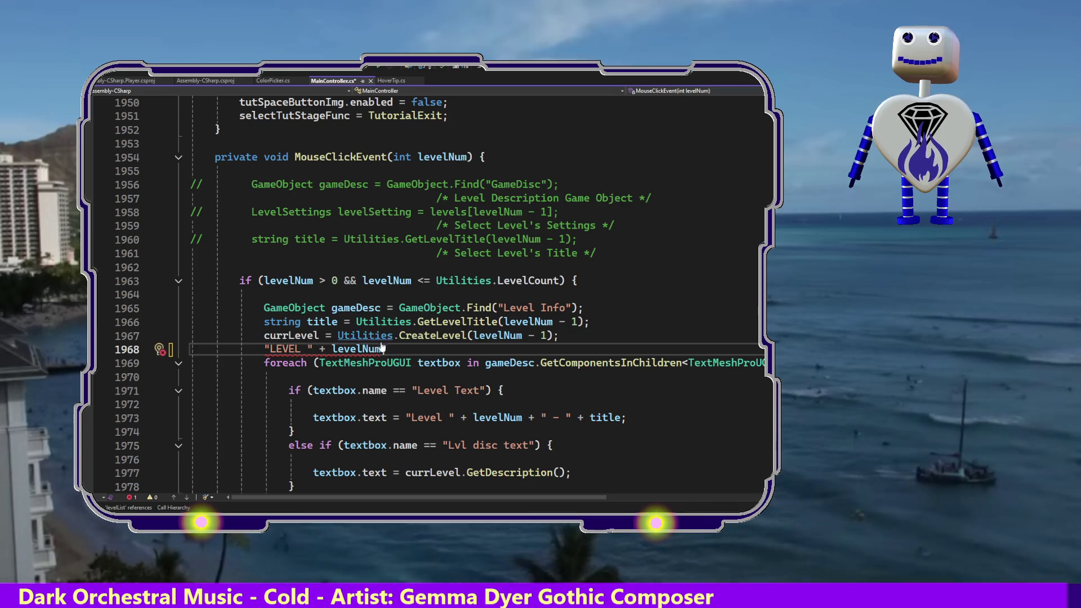
{"action": "left_click", "coordinate": [601, 305]}
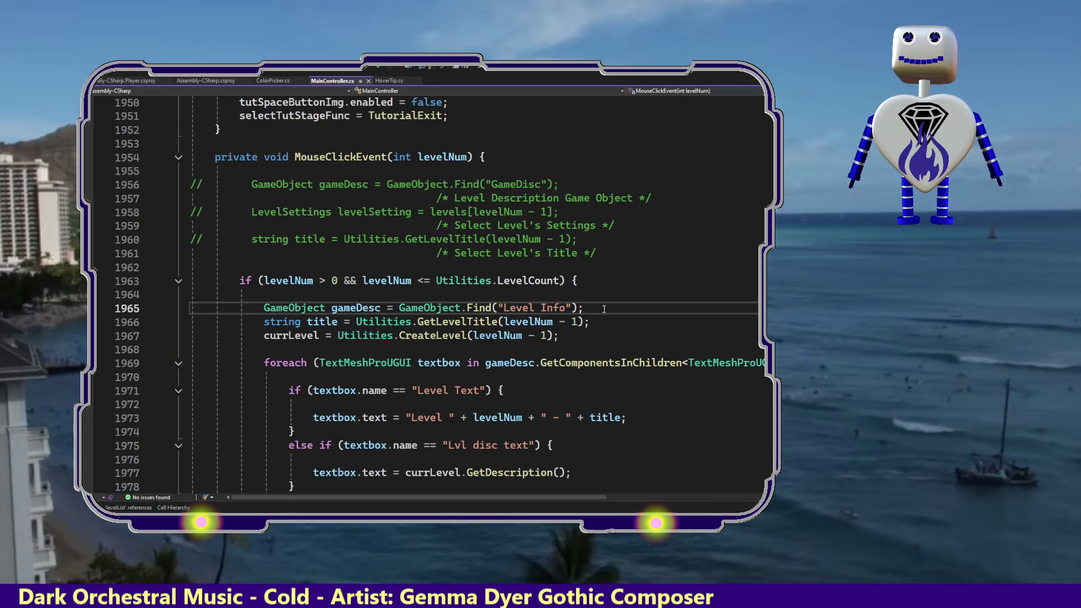
{"action": "key", "text": "BackSpace"}
{"action": "type", "text": ","}
{"action": "key", "text": "Return"}
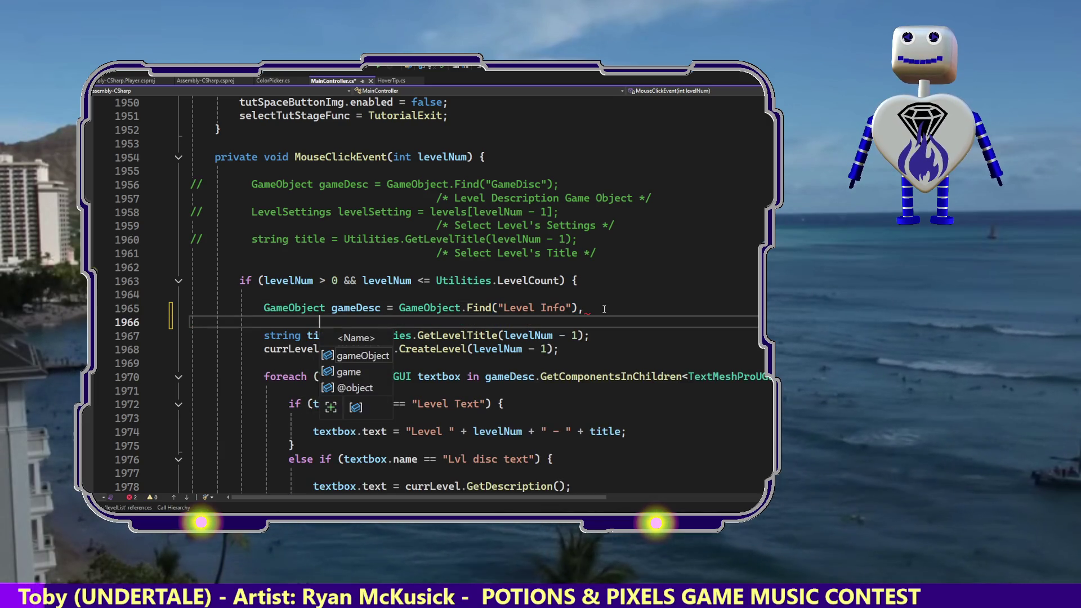
- Discard the partial 'game' text, restore the semicolon, and add a line below the Level Info lookup
{"action": "type", "text": "g"}
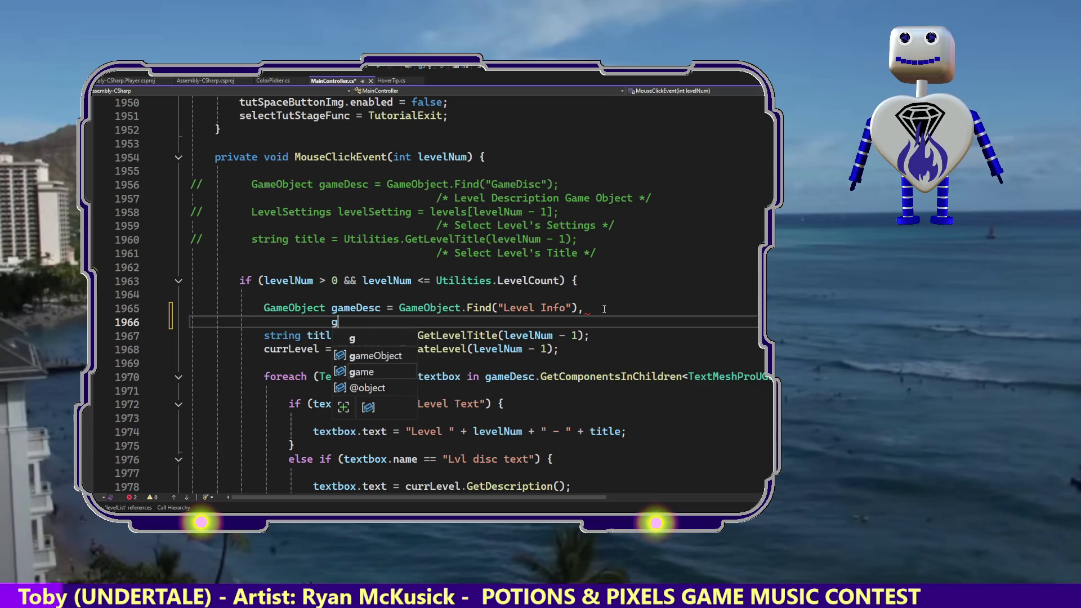
{"action": "type", "text": "ame"}
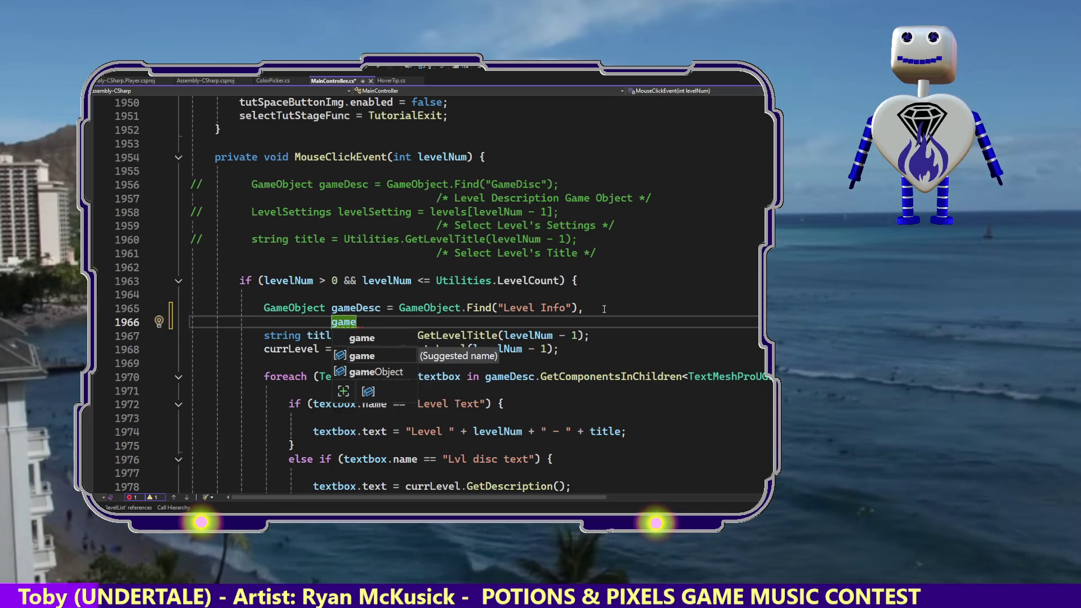
{"action": "key", "text": "ctrl+BackSpace"}
{"action": "key", "text": "BackSpace"}
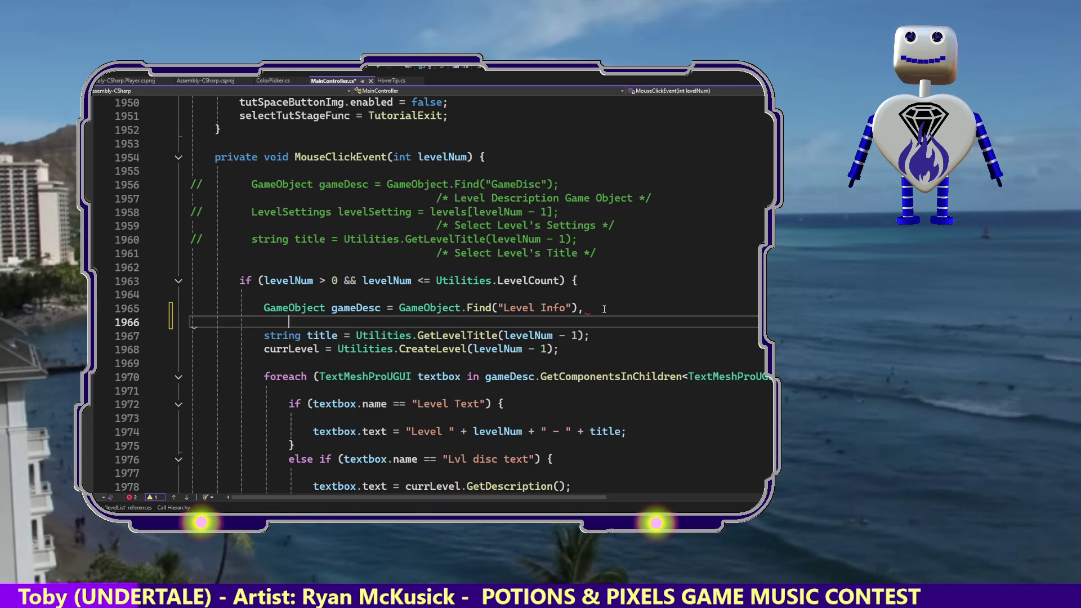
{"action": "key", "text": "BackSpace"}
{"action": "key", "text": "BackSpace"}
{"action": "type", "text": ";"}
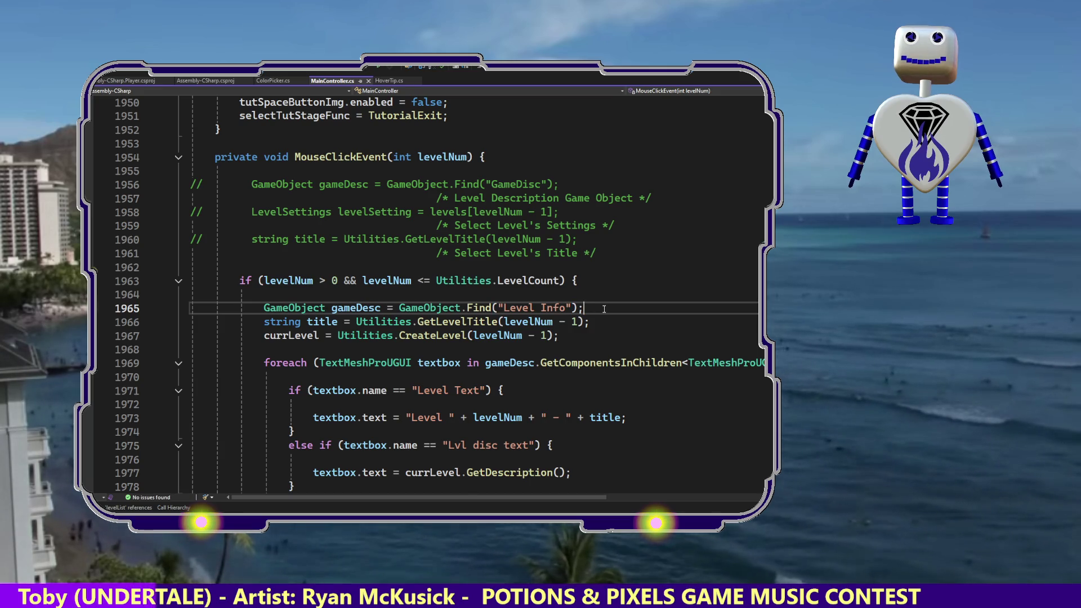
{"action": "key", "text": "Return"}
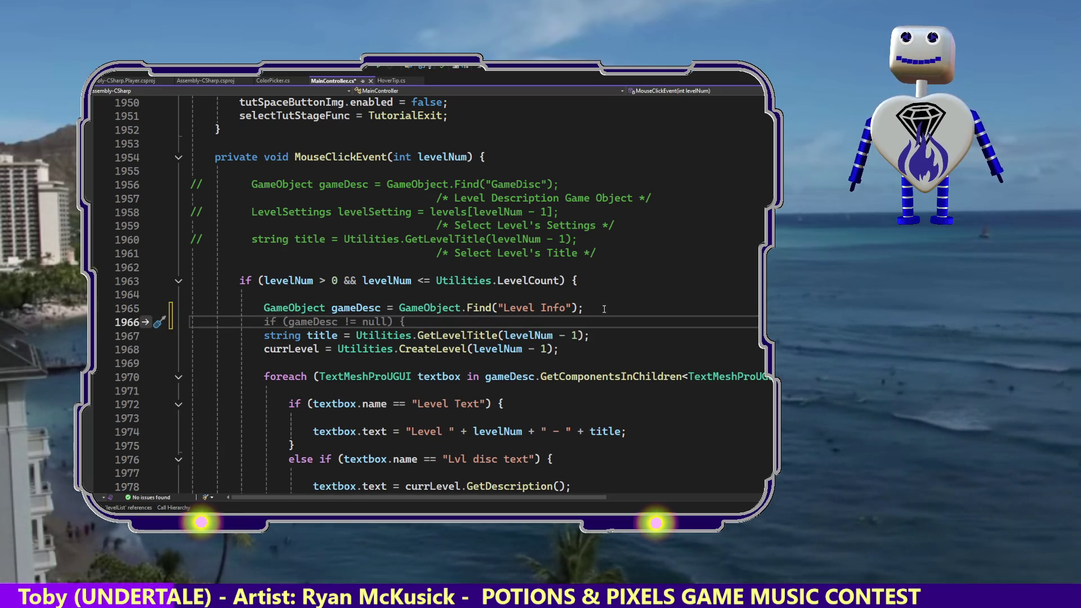
- Dismiss the null-check suggestion and type 'int geLEvelYP' on the new line
{"action": "key", "text": "Escape"}
{"action": "type", "text": "int"}
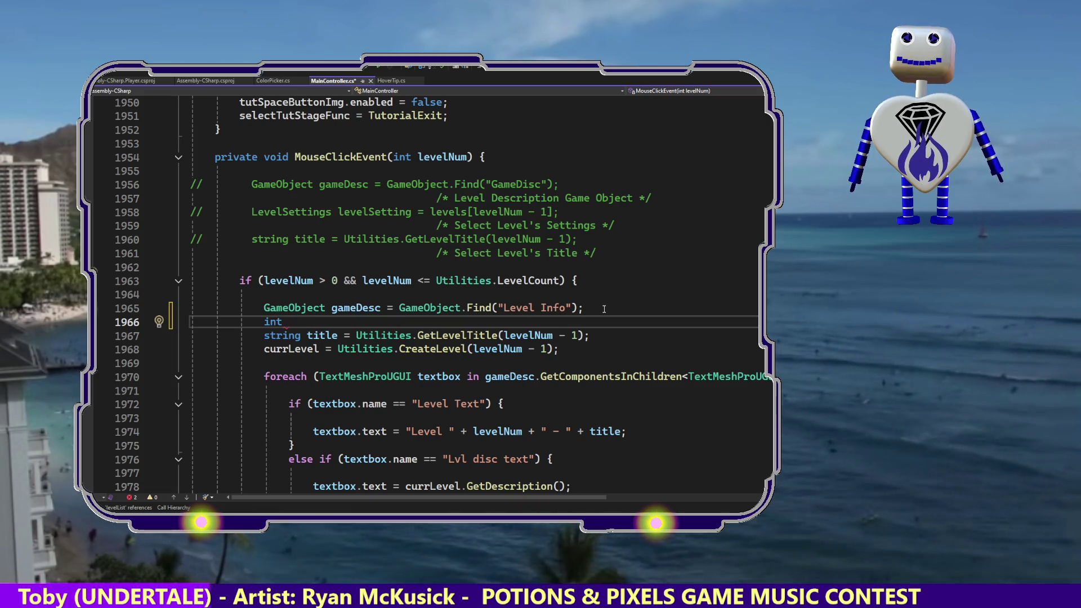
{"action": "key", "text": "BackSpace"}
{"action": "key", "text": "BackSpace"}
{"action": "key", "text": "BackSpace"}
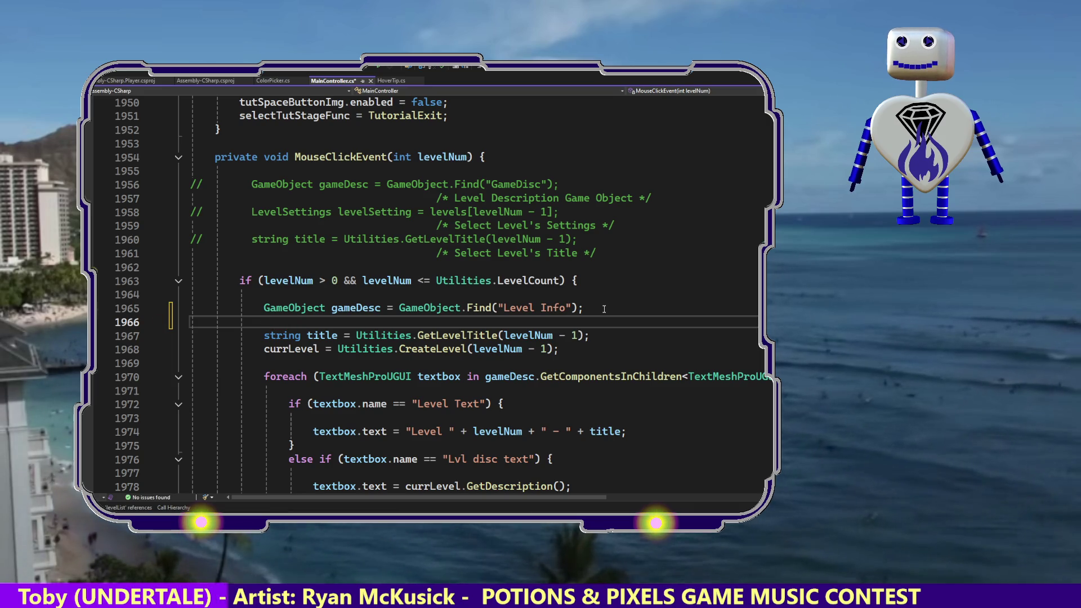
{"action": "type", "text": "V"}
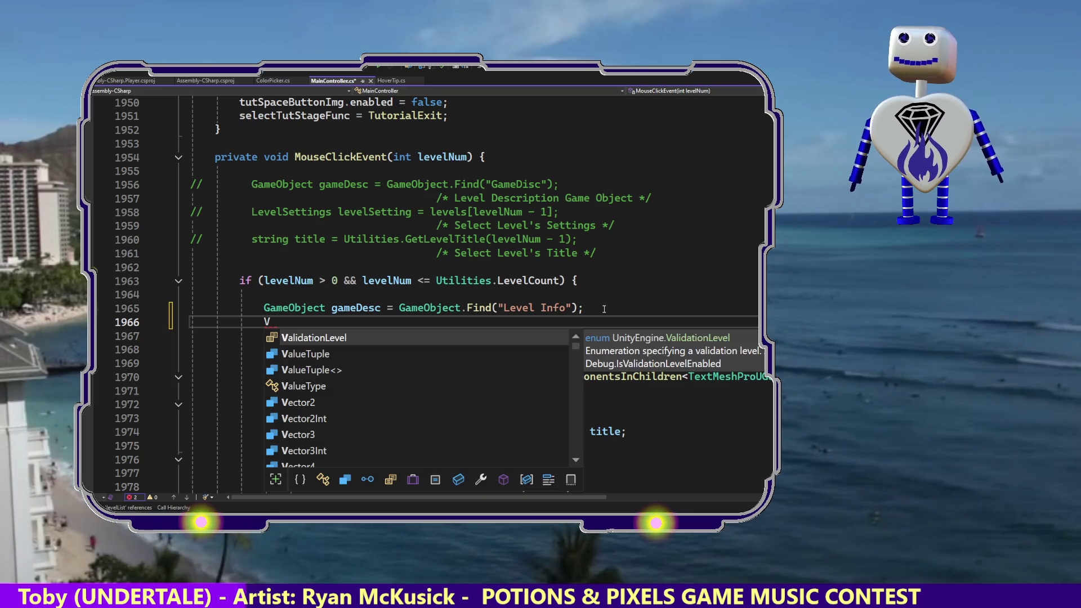
{"action": "key", "text": "BackSpace"}
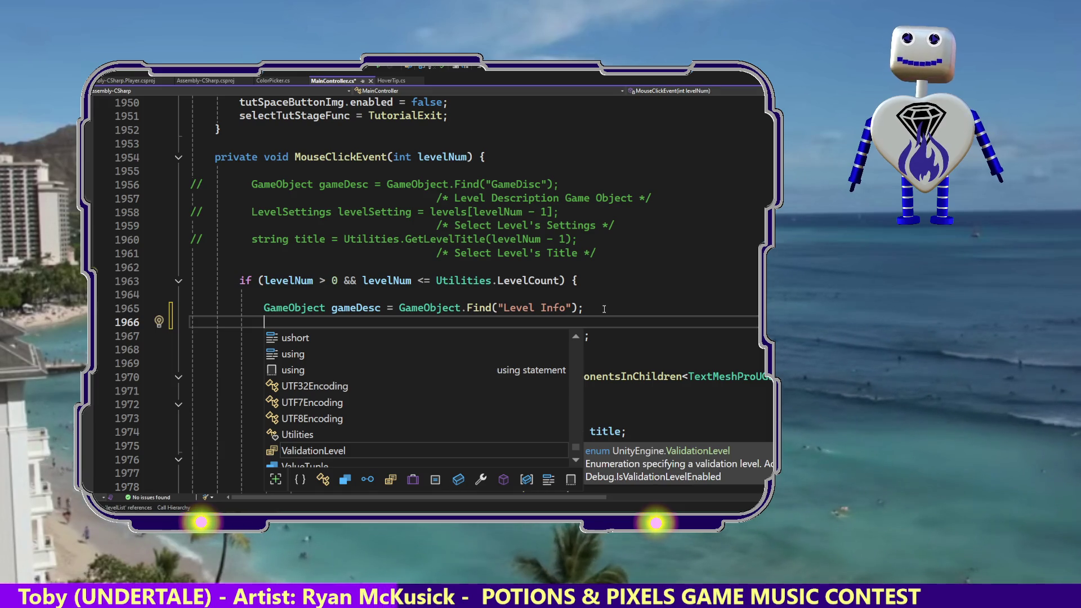
{"action": "type", "text": "int "}
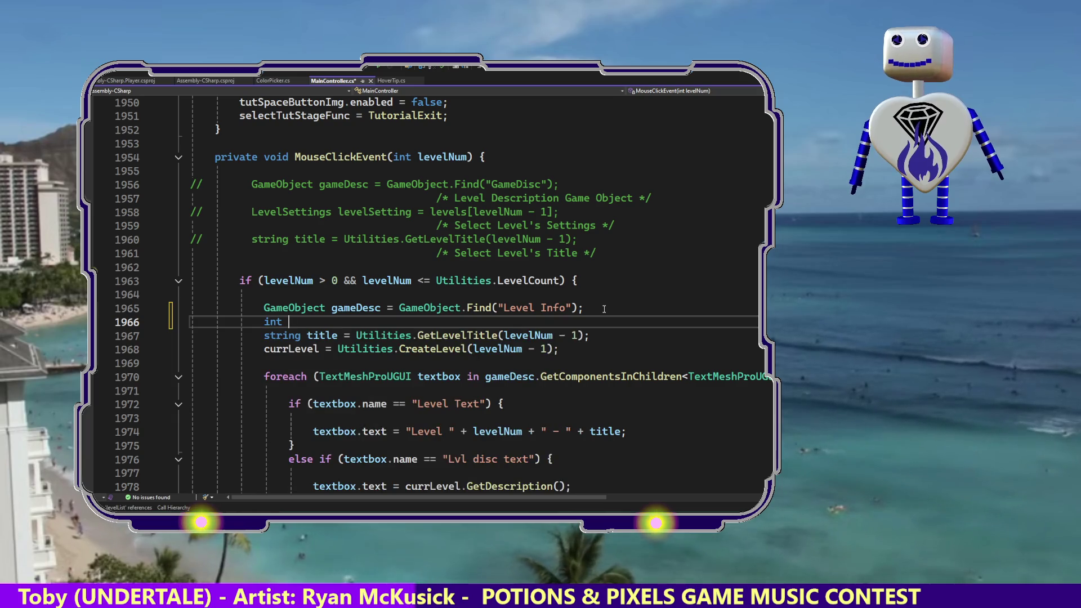
{"action": "type", "text": "g"}
{"action": "type", "text": "eLEvel"}
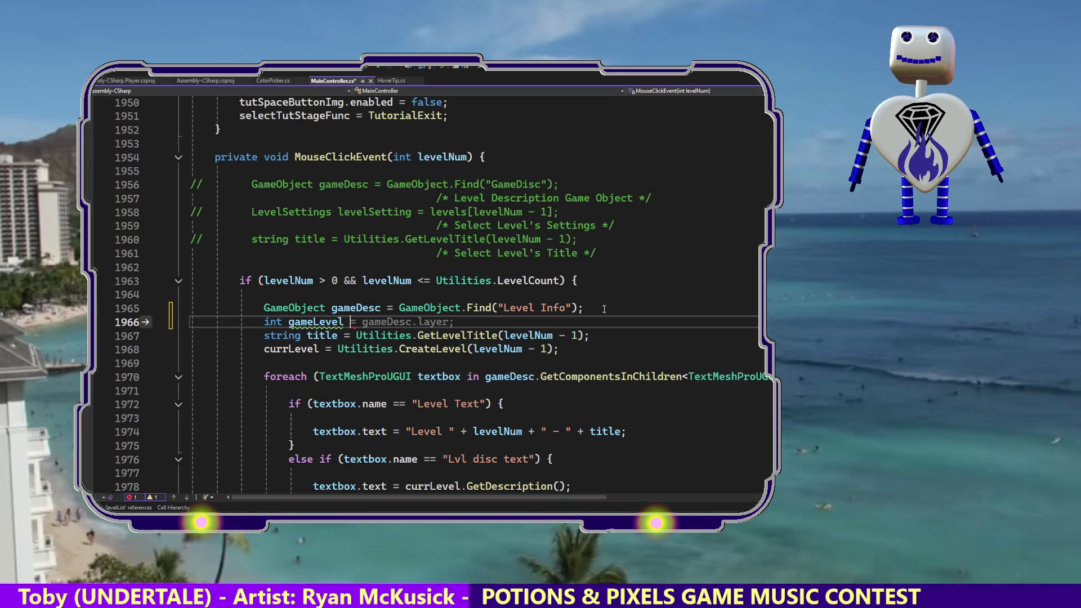
{"action": "type", "text": "YP"}
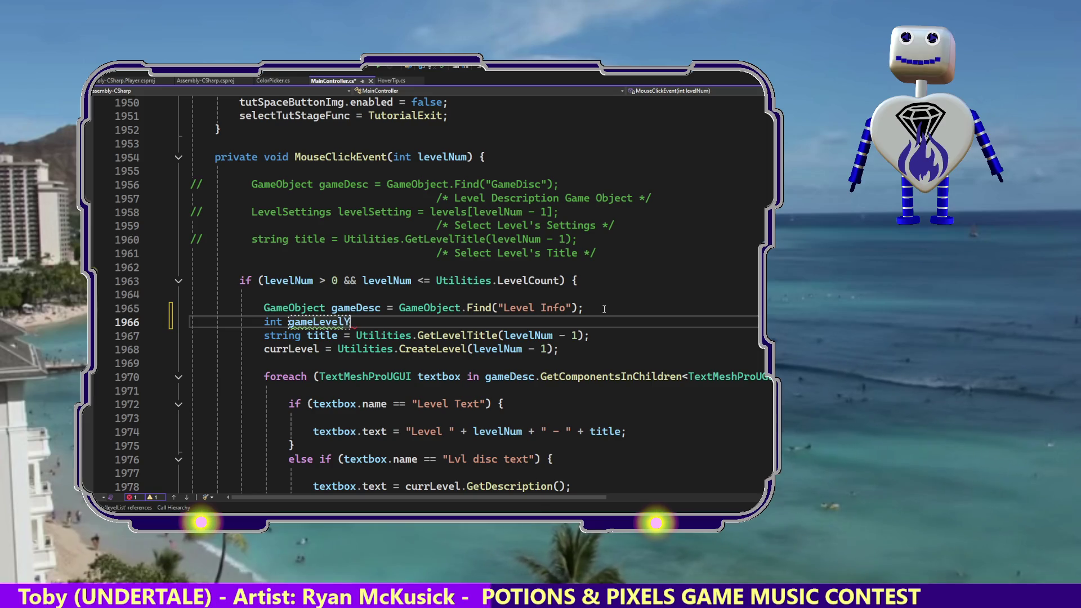
- Correct the variable name to gameLevelItemPos on line 1966 and move down to the title line
{"action": "key", "text": "BackSpace"}
{"action": "key", "text": "BackSpace"}
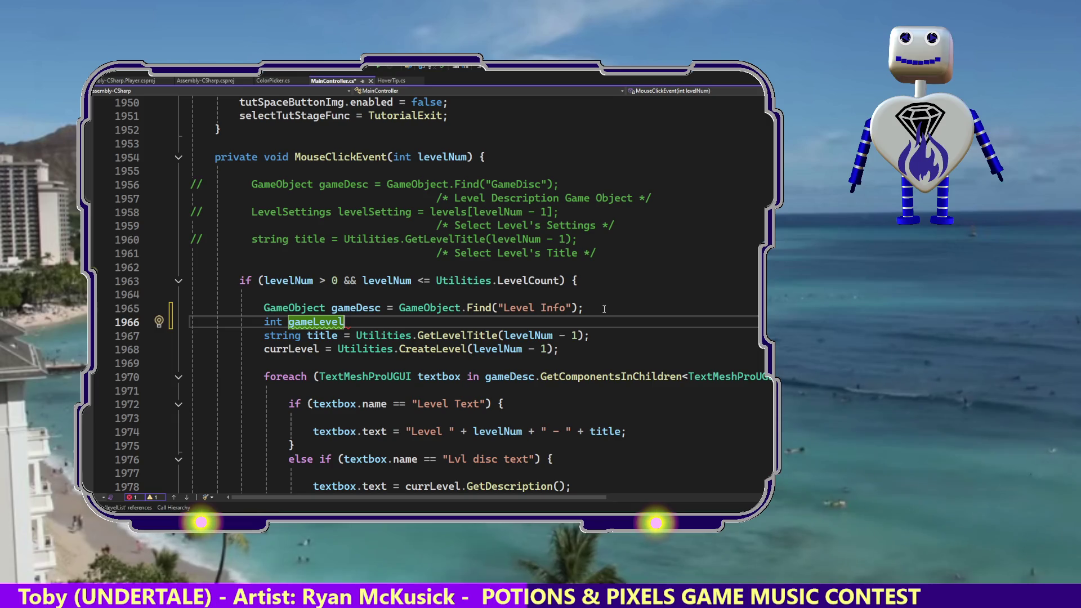
{"action": "type", "text": "ItemY"}
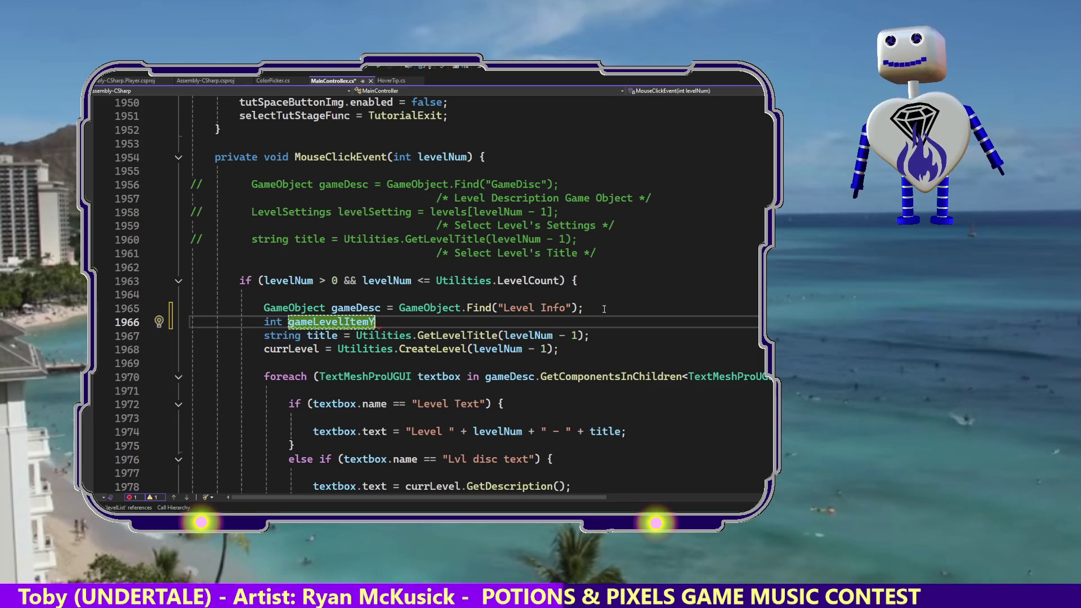
{"action": "key", "text": "BackSpace"}
{"action": "type", "text": "Pos"}
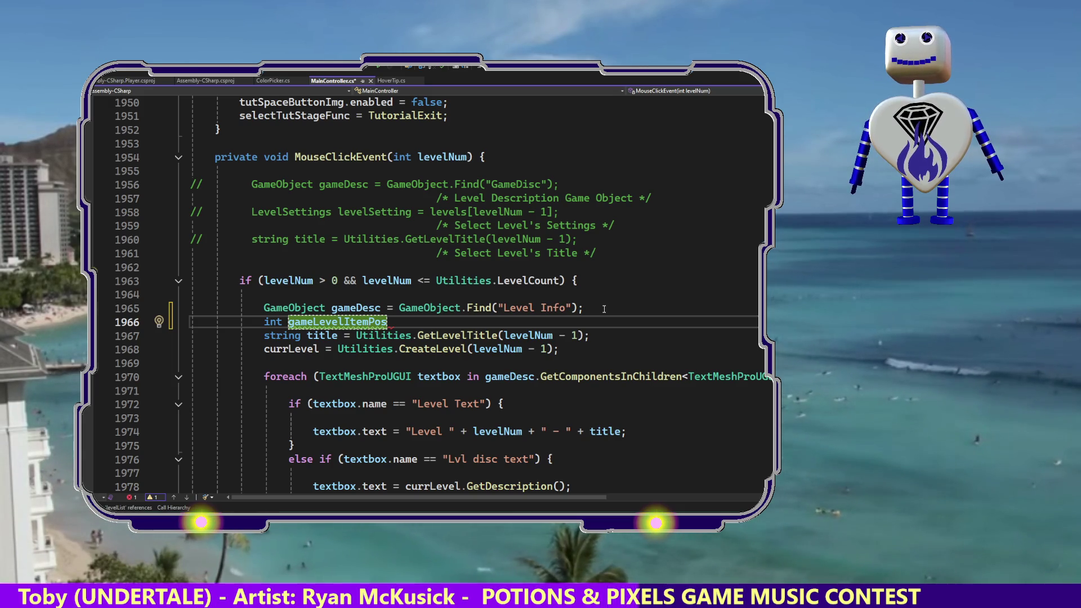
{"action": "key", "text": "Up"}
{"action": "key", "text": "Down"}
{"action": "key", "text": "Down"}
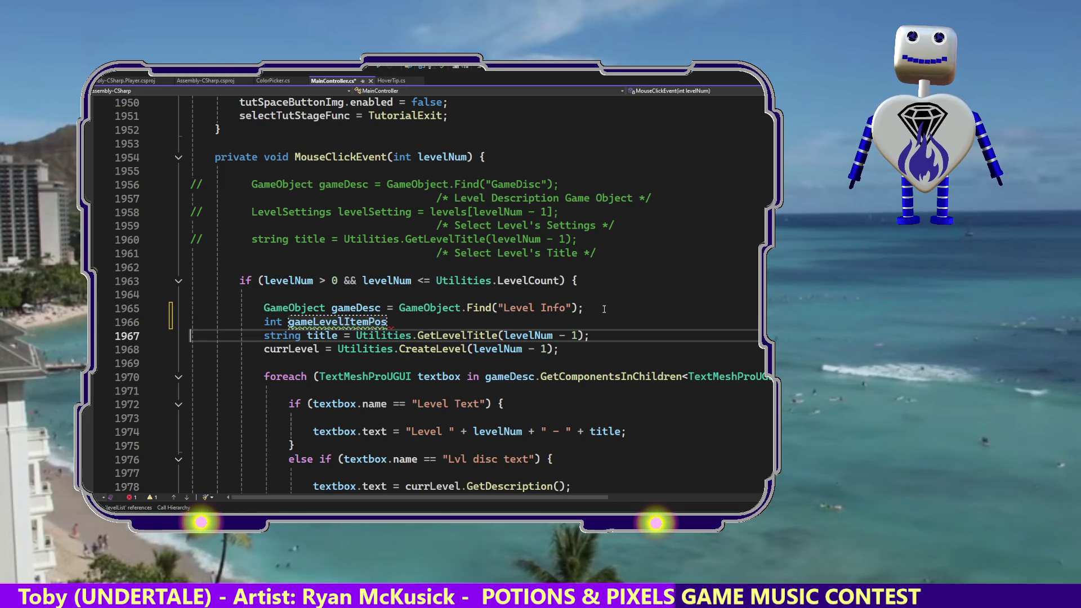